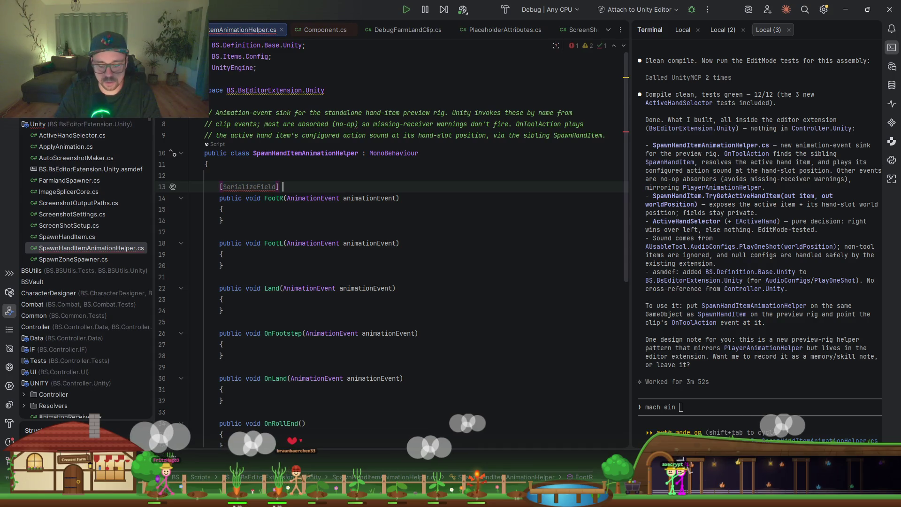
- Declare the serialized PlayerDefinition playerDefinition field and import its BS.Player.Config namespace
{"action": "type", "text": "PlayerDefinition"}
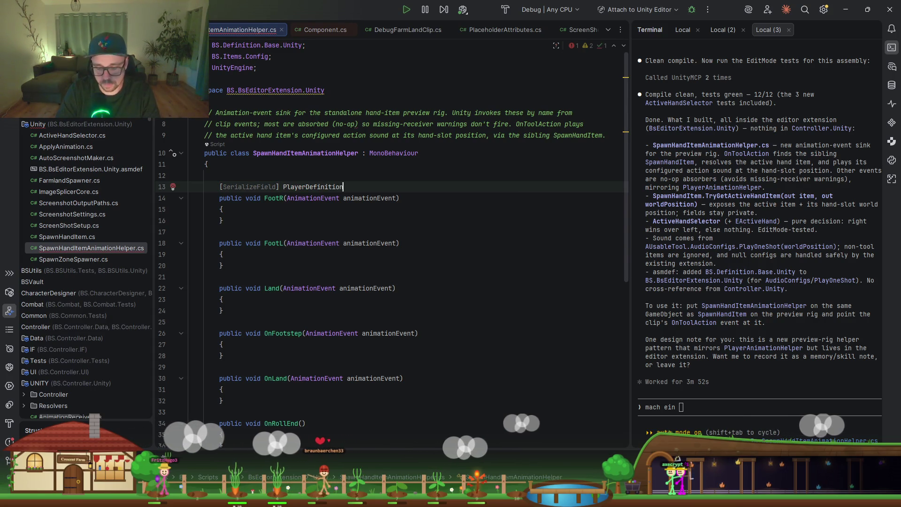
{"action": "key", "text": "alt+Return"}
{"action": "key", "text": "Escape"}
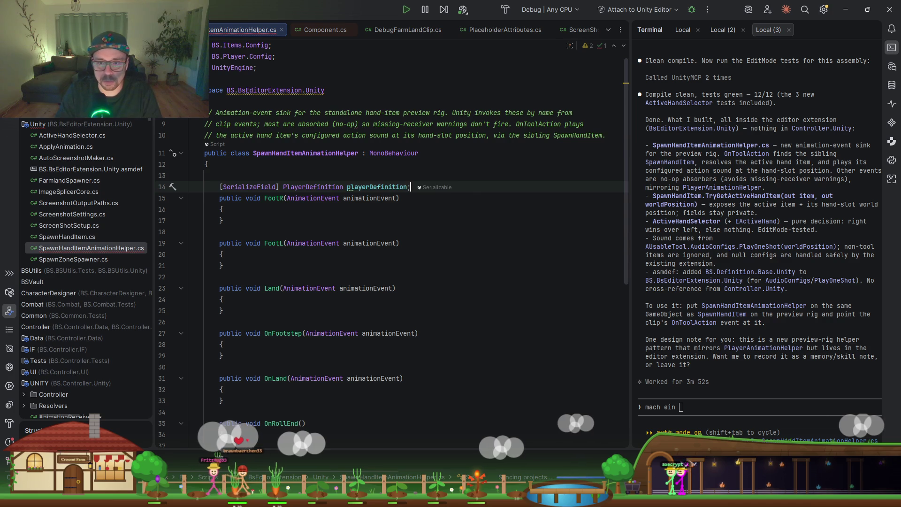
- Add new empty lines below the FootL method for a new method
{"action": "double_click", "coordinate": [393, 187]}
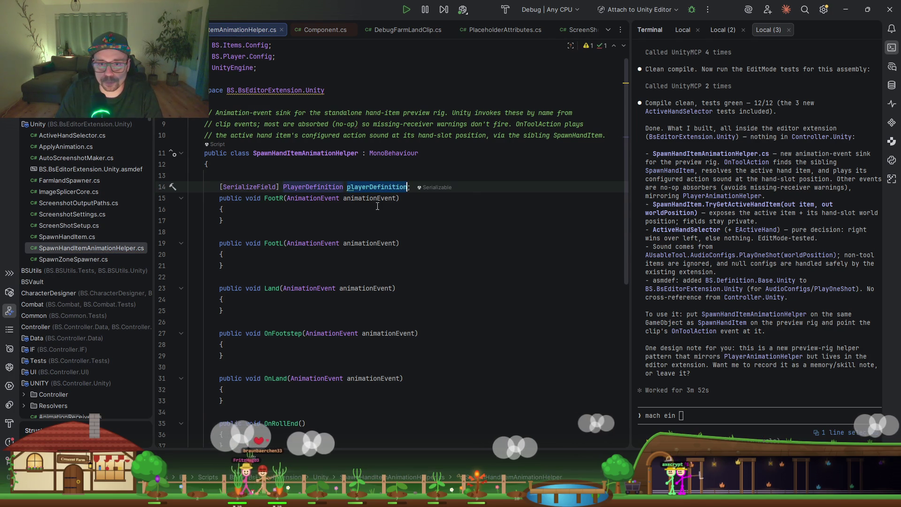
{"action": "left_click", "coordinate": [285, 217]}
{"action": "left_click", "coordinate": [320, 207]}
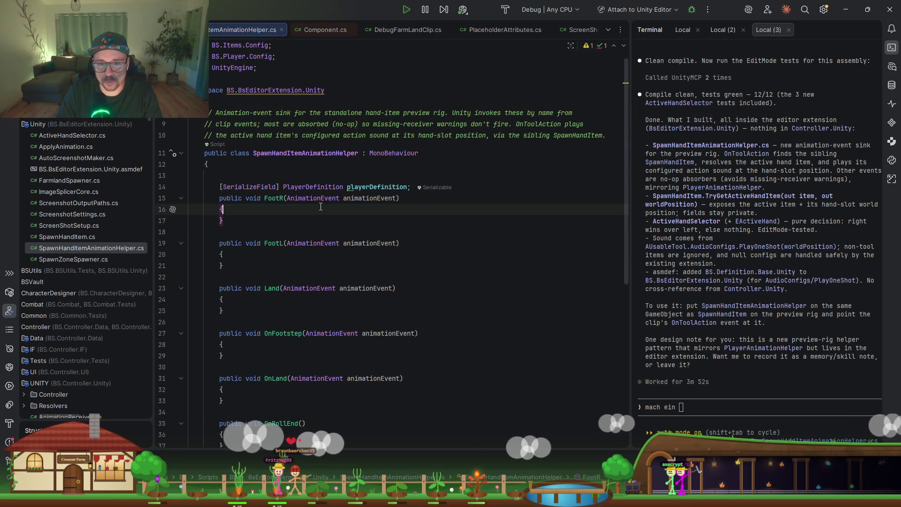
{"action": "left_click", "coordinate": [280, 272]}
{"action": "key", "text": "Return"}
{"action": "key", "text": "Return"}
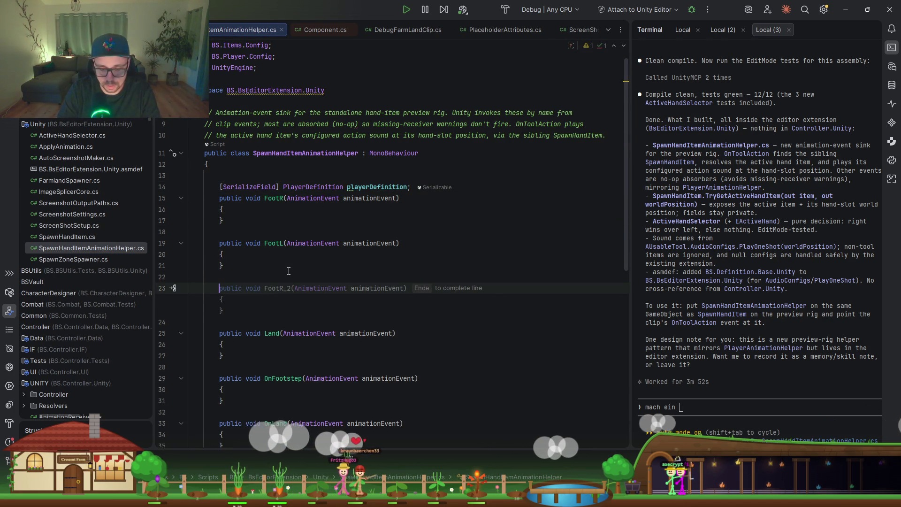
{"action": "type", "text": "private "}
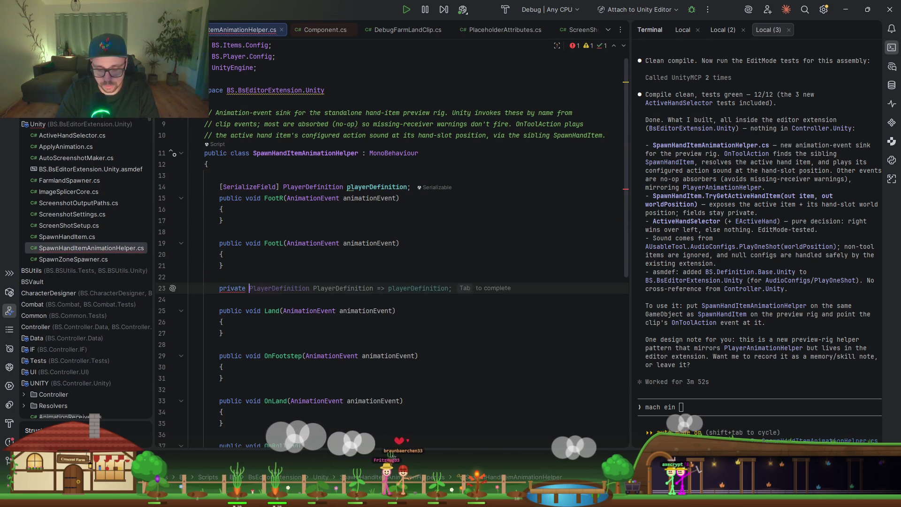
{"action": "type", "text": "vouid"}
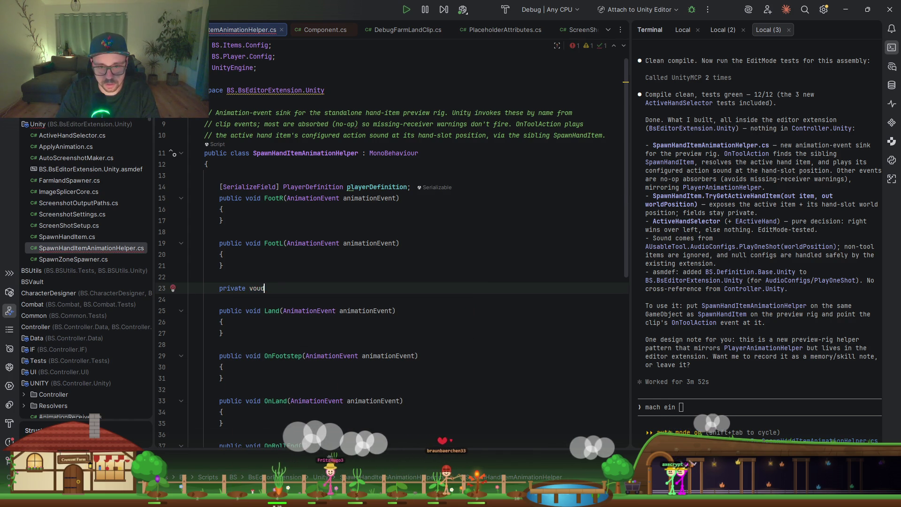
{"action": "type", "text": "id OnFoor(){"}
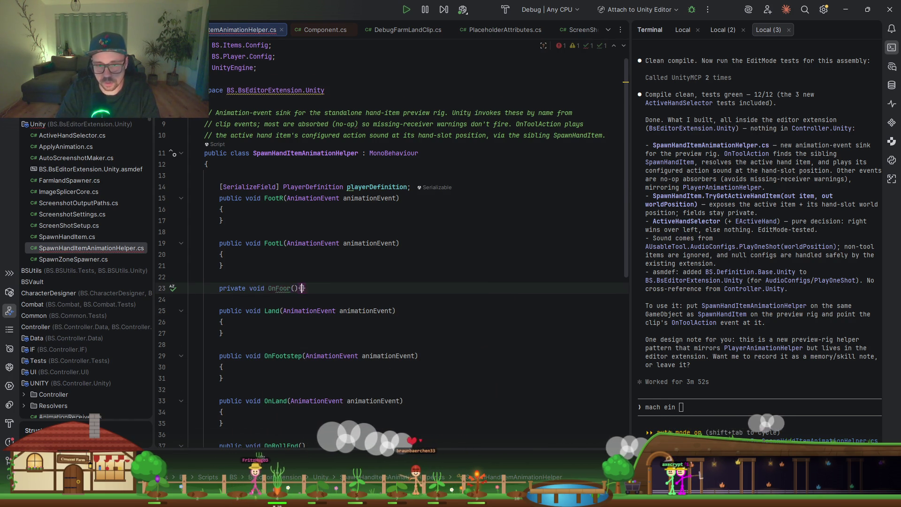
{"action": "key", "text": "Return"}
{"action": "left_click", "coordinate": [291, 288]}
{"action": "type", "text": "tstepR"}
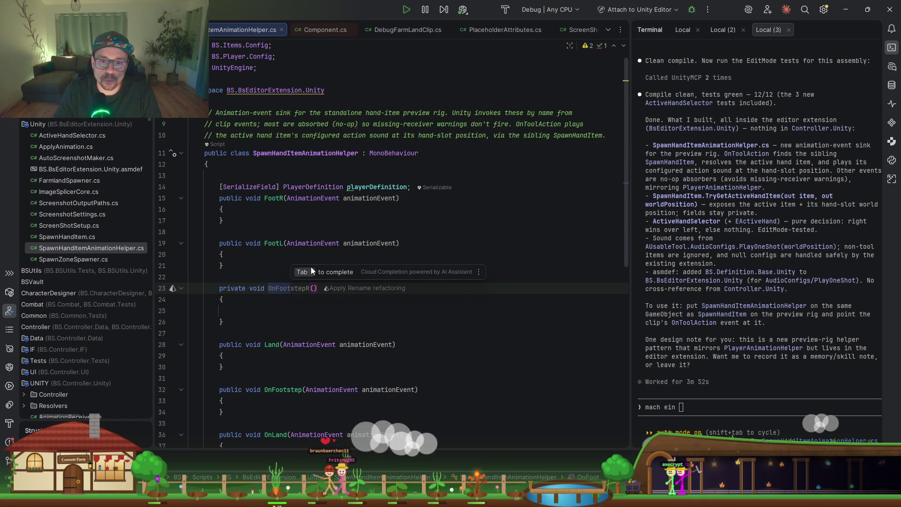
{"action": "key", "text": "Escape"}
{"action": "key", "text": "BackSpace"}
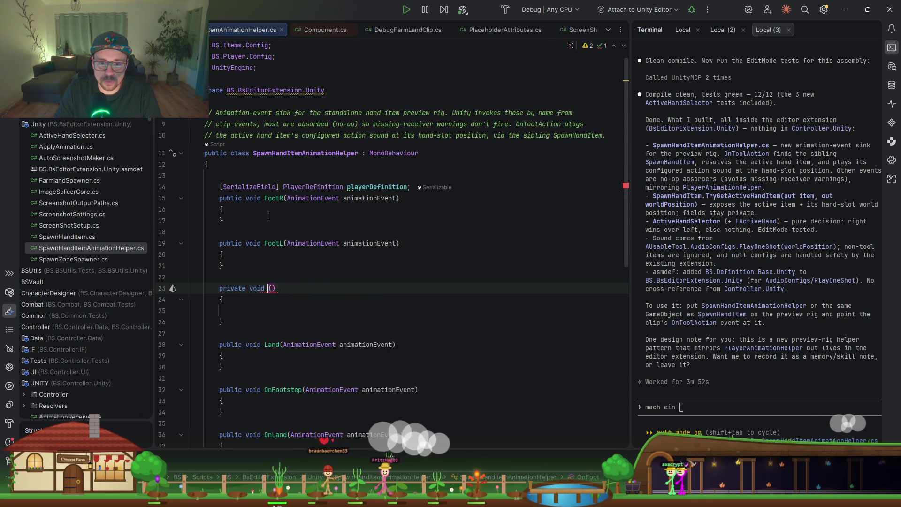
{"action": "left_click", "coordinate": [268, 215]}
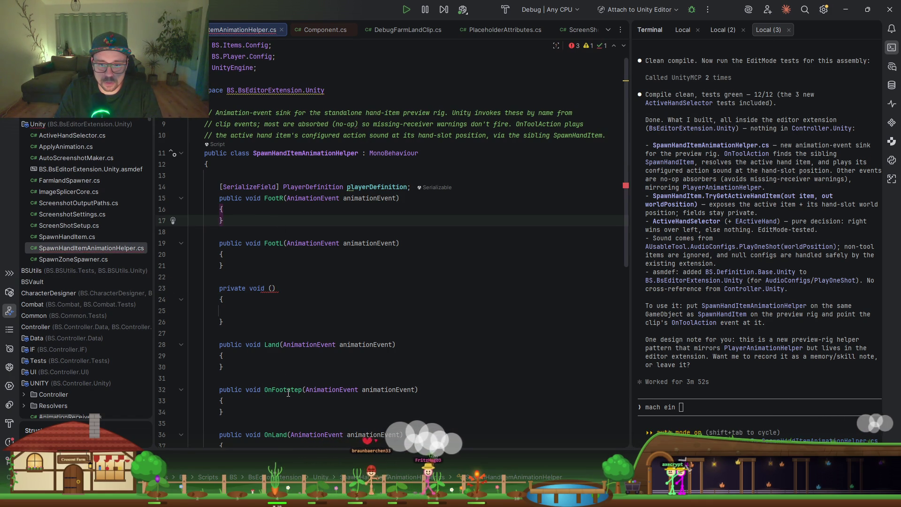
{"action": "scroll", "coordinate": [285, 257], "scroll_direction": "down", "scroll_amount": 1}
{"action": "left_click", "coordinate": [270, 255]}
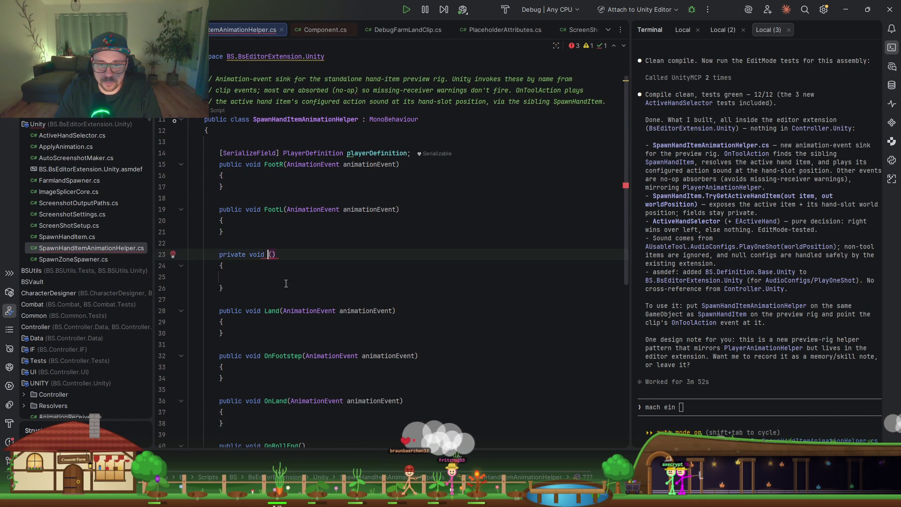
{"action": "left_click_drag", "start_coordinate": [245, 288], "coordinate": [237, 245]}
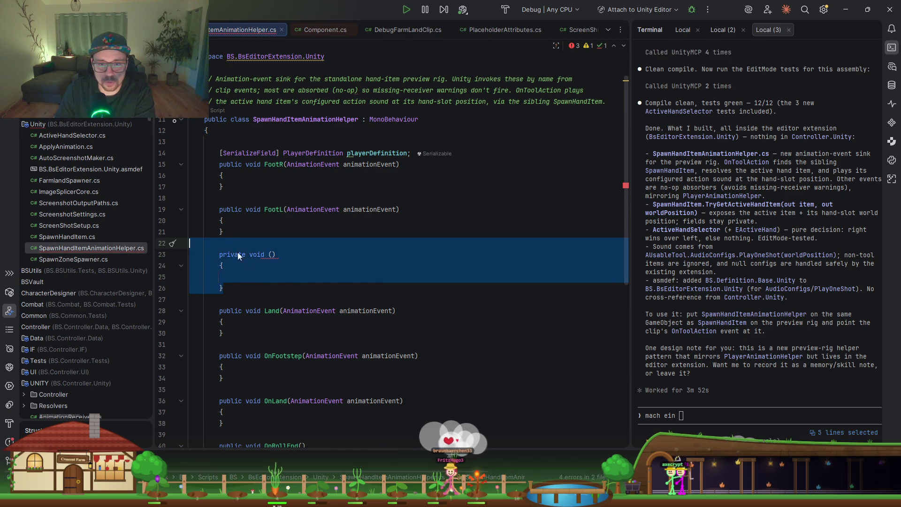
{"action": "key", "text": "BackSpace"}
{"action": "double_click", "coordinate": [280, 312]}
- Make FootR and FootL each call OnFootstep(animationEvent)
{"action": "left_click", "coordinate": [273, 182]}
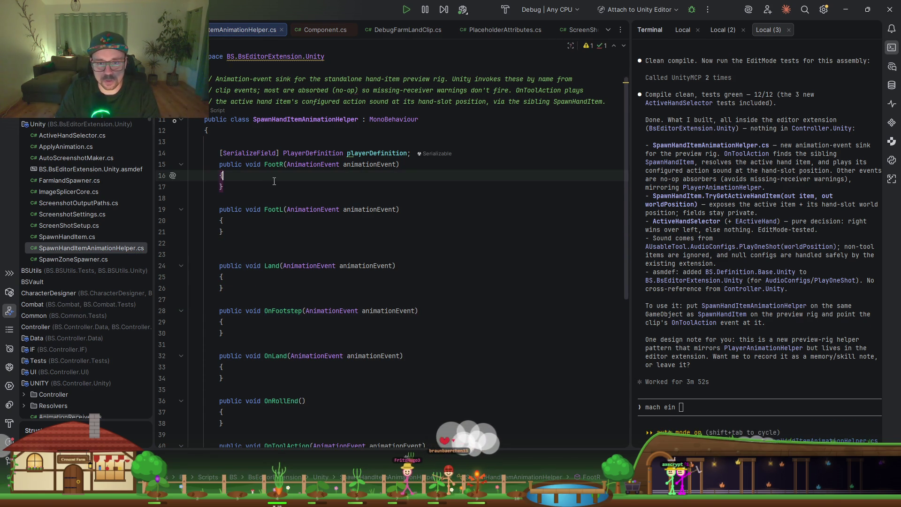
{"action": "key", "text": "Return"}
{"action": "key", "text": "ctrl+space"}
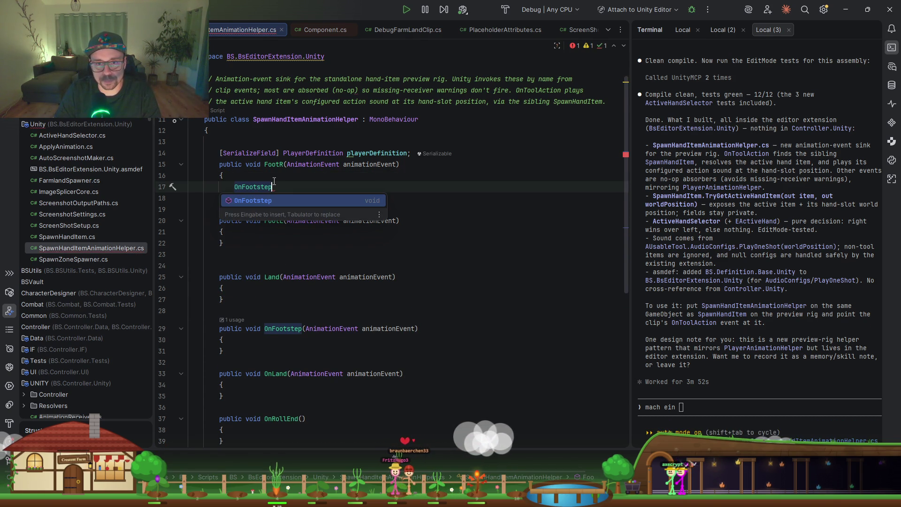
{"action": "key", "text": "Return"}
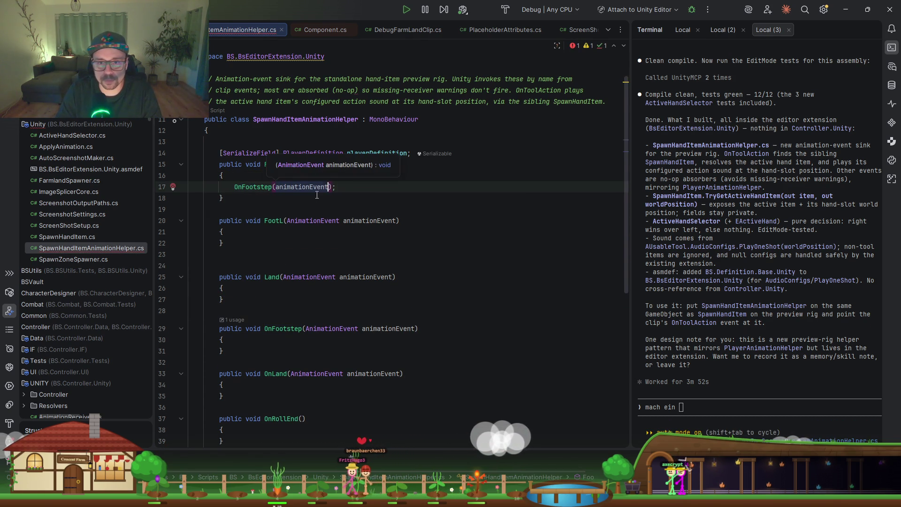
{"action": "key", "text": "Tab"}
{"action": "left_click", "coordinate": [278, 234]}
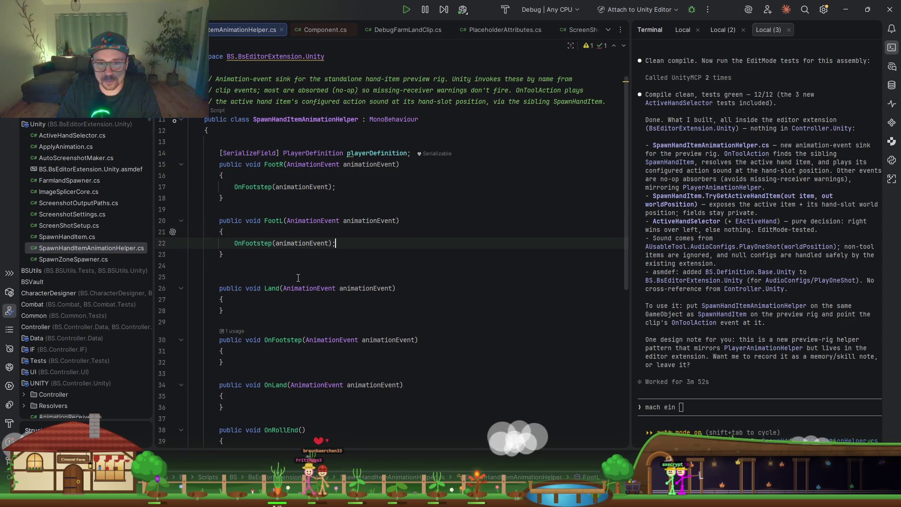
{"action": "key", "text": "ctrl+v"}
- Add an empty line inside OnFootstep's braces, ready for its code
{"action": "left_click", "coordinate": [351, 351]}
{"action": "key", "text": "Return"}
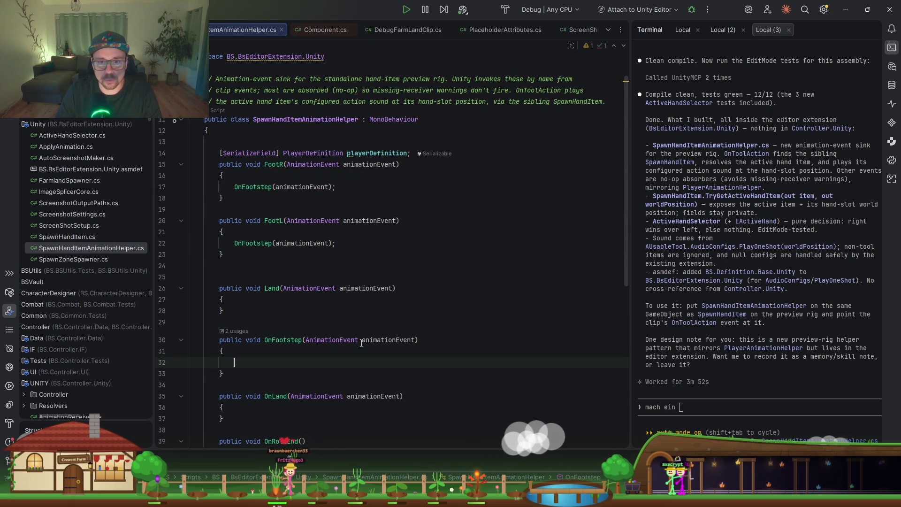
{"action": "scroll", "coordinate": [370, 325], "scroll_direction": "down", "scroll_amount": 8}
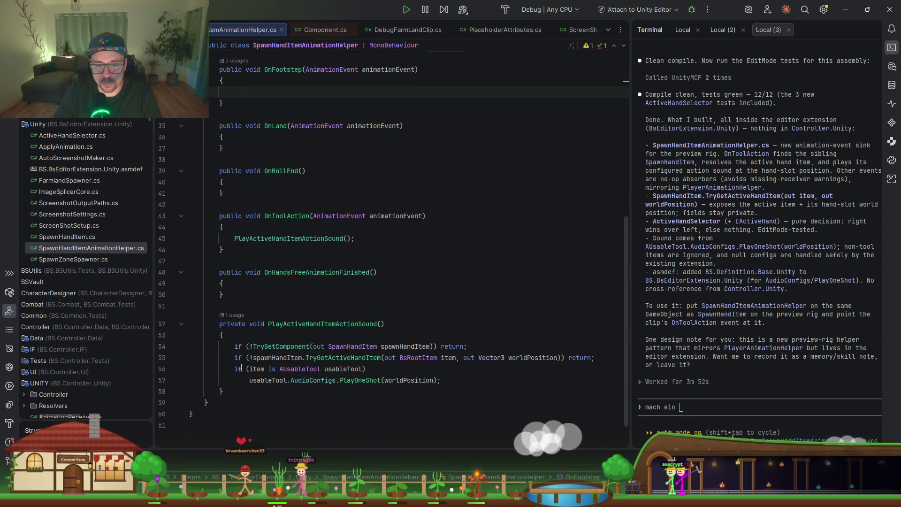
{"action": "scroll", "coordinate": [277, 238], "scroll_direction": "up", "scroll_amount": 4}
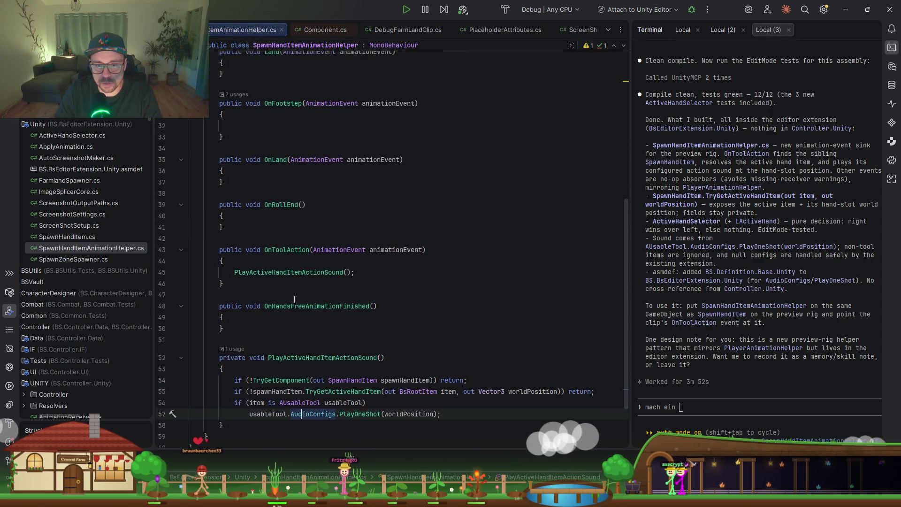
{"action": "left_click", "coordinate": [253, 226]}
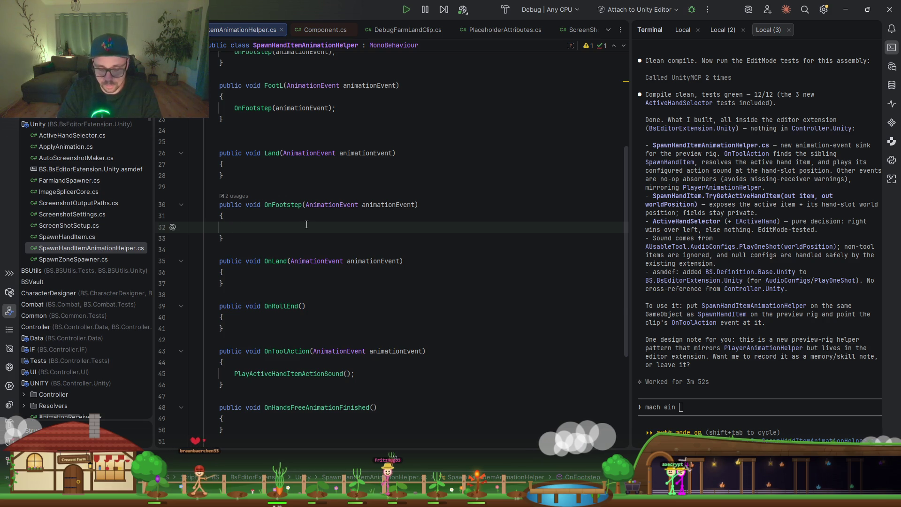
- Begin OnFootstep's line with playerDefinition?.MovementDefinition using code completion
{"action": "type", "text": "pla"}
{"action": "key", "text": "Return"}
{"action": "type", "text": "?."}
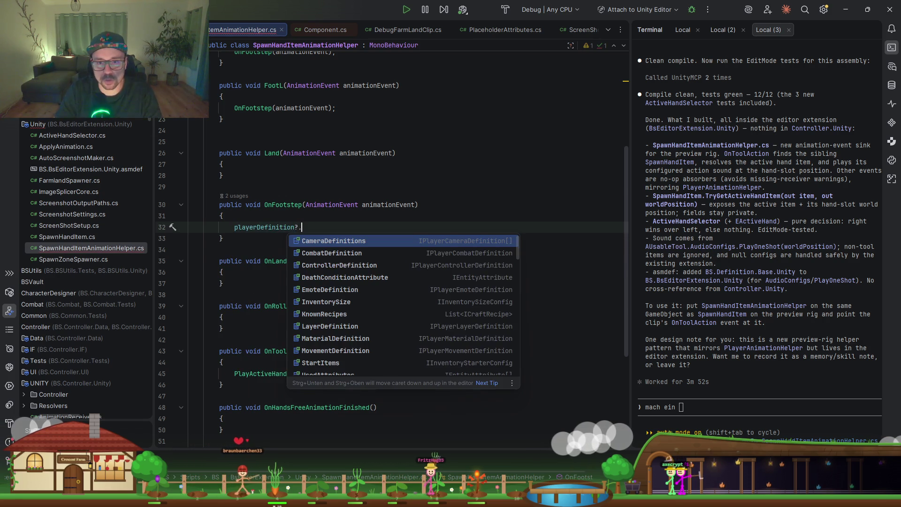
{"action": "type", "text": "wa"}
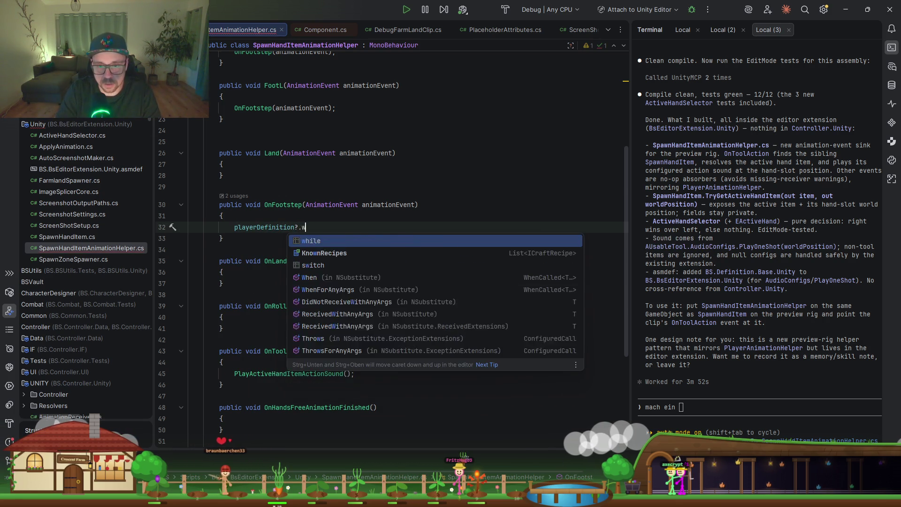
{"action": "key", "text": "BackSpace"}
{"action": "key", "text": "BackSpace"}
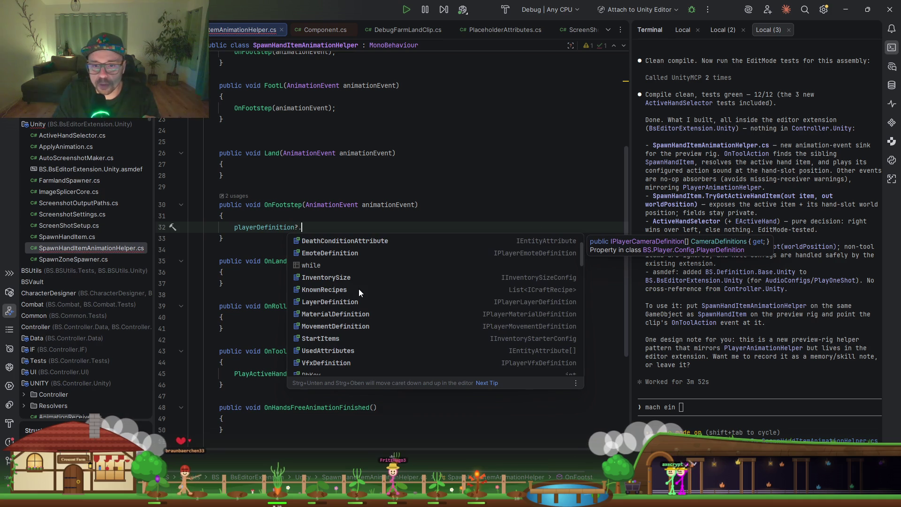
{"action": "key", "text": "Down"}
{"action": "key", "text": "Down"}
{"action": "key", "text": "Down"}
{"action": "key", "text": "Return"}
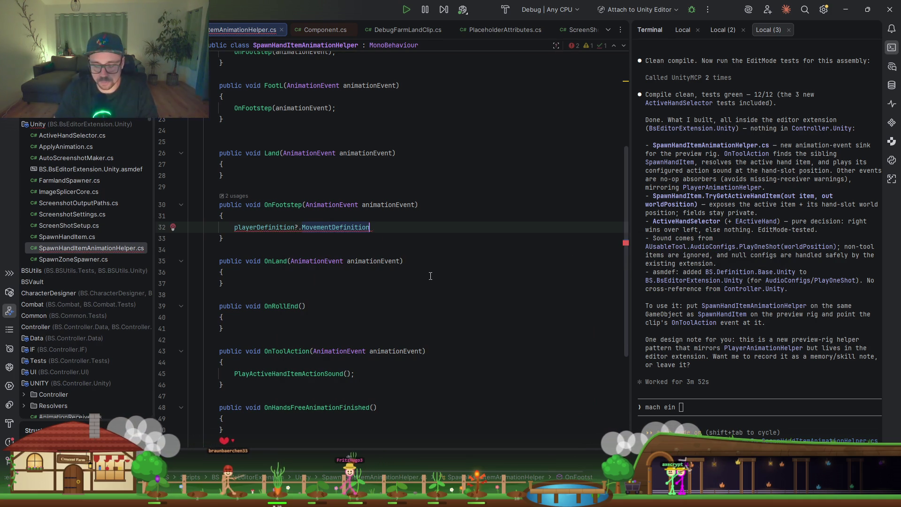
- Complete the line with .StepSounds.PlayOneShot(transform.position);
{"action": "type", "text": "."}
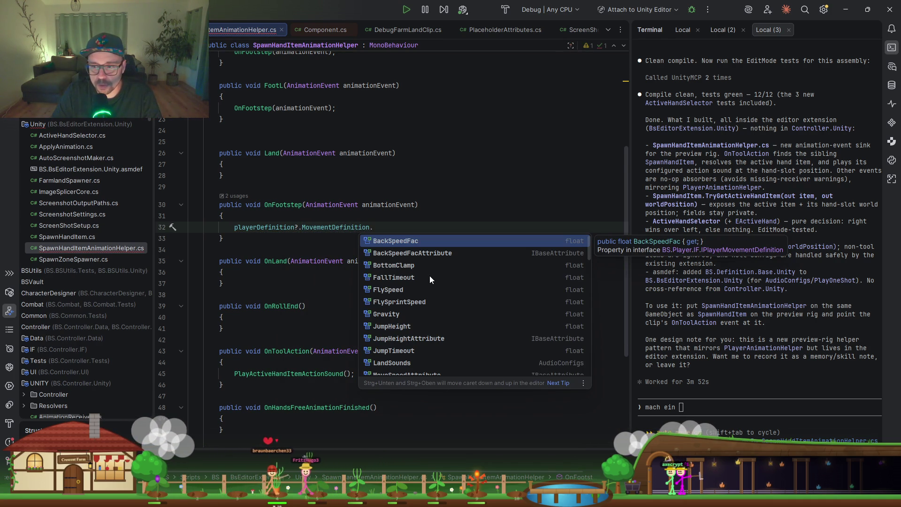
{"action": "type", "text": "s"}
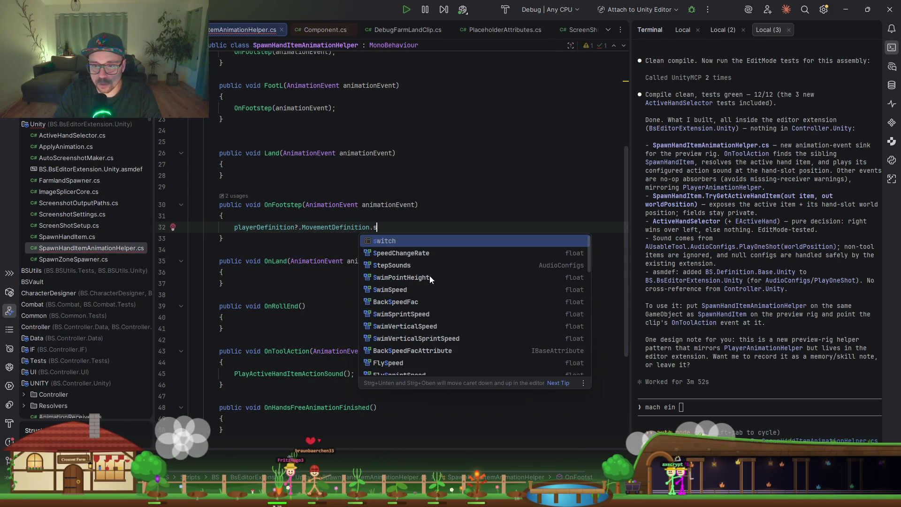
{"action": "key", "text": "Down"}
{"action": "key", "text": "Down"}
{"action": "key", "text": "Return"}
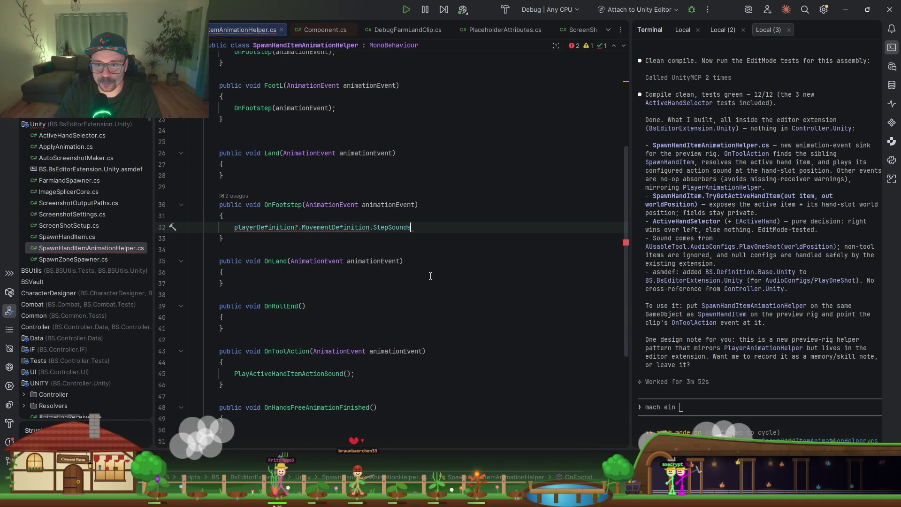
{"action": "scroll", "coordinate": [431, 276], "scroll_direction": "down", "scroll_amount": 3}
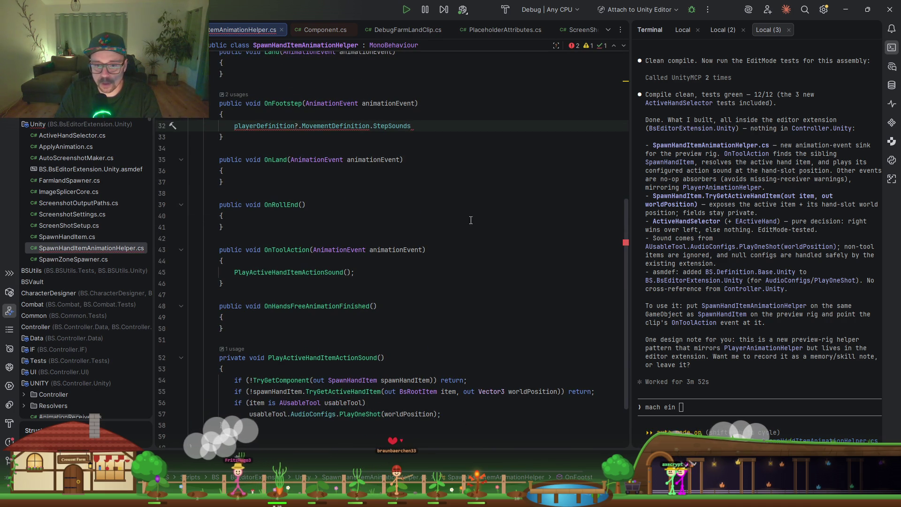
{"action": "type", "text": ".Pl"}
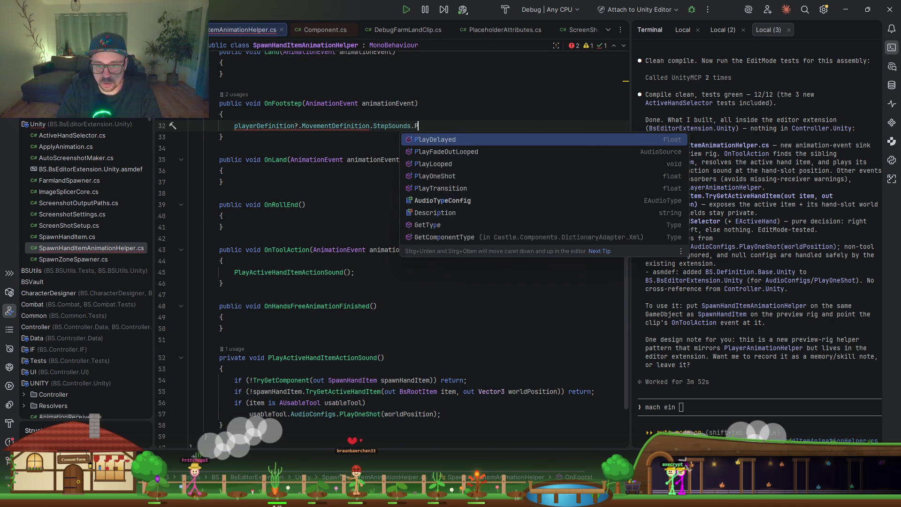
{"action": "key", "text": "Tab"}
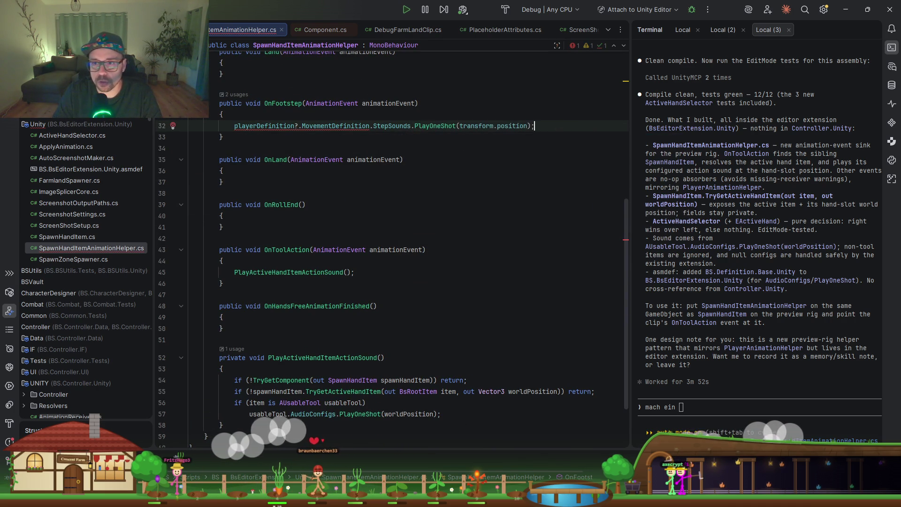
{"action": "scroll", "coordinate": [343, 149], "scroll_direction": "up", "scroll_amount": 1}
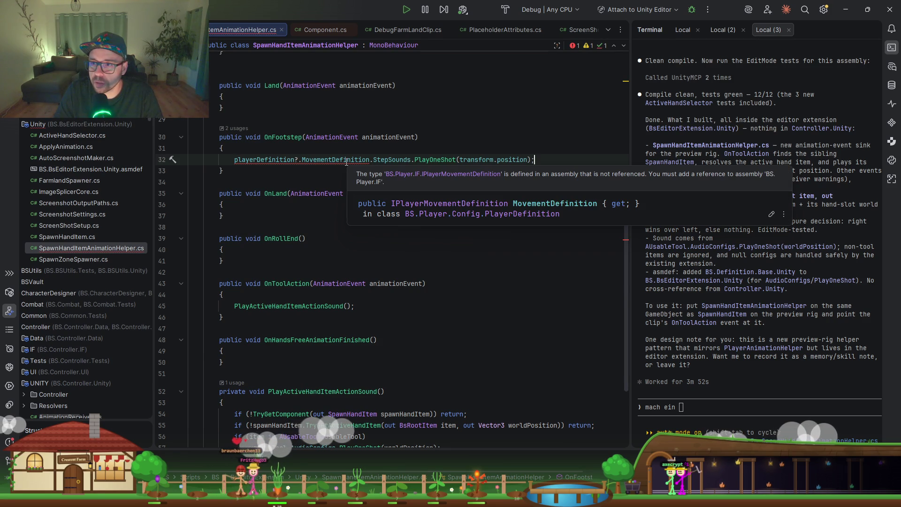
- Add the BS.Player.IF assembly reference from MovementDefinition's quick-fix, then minimize Rider
{"action": "left_click", "coordinate": [371, 159]}
{"action": "key", "text": "alt+Return"}
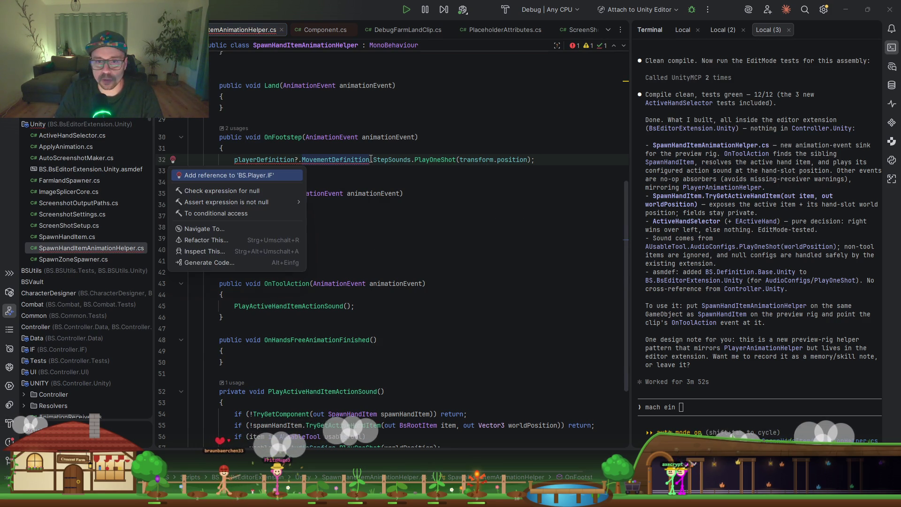
{"action": "key", "text": "Return"}
{"action": "scroll", "coordinate": [376, 176], "scroll_direction": "up", "scroll_amount": 3}
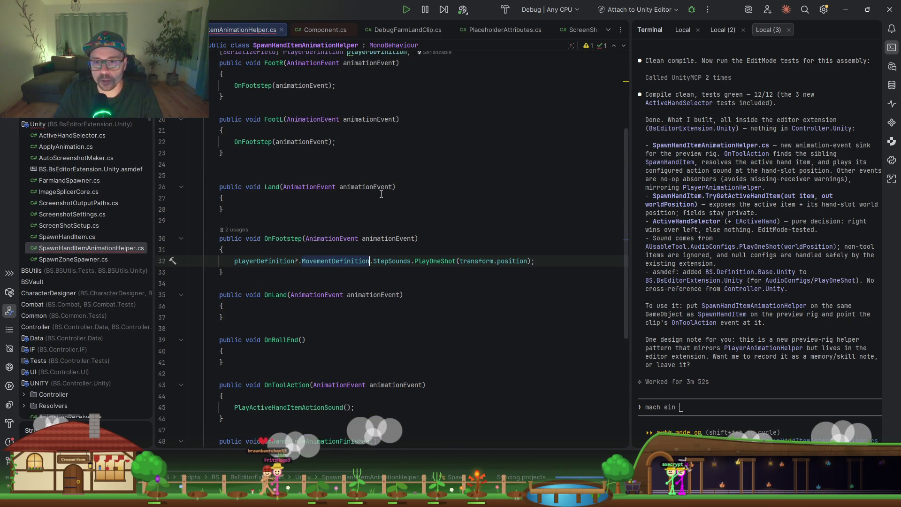
{"action": "scroll", "coordinate": [366, 216], "scroll_direction": "up", "scroll_amount": 2}
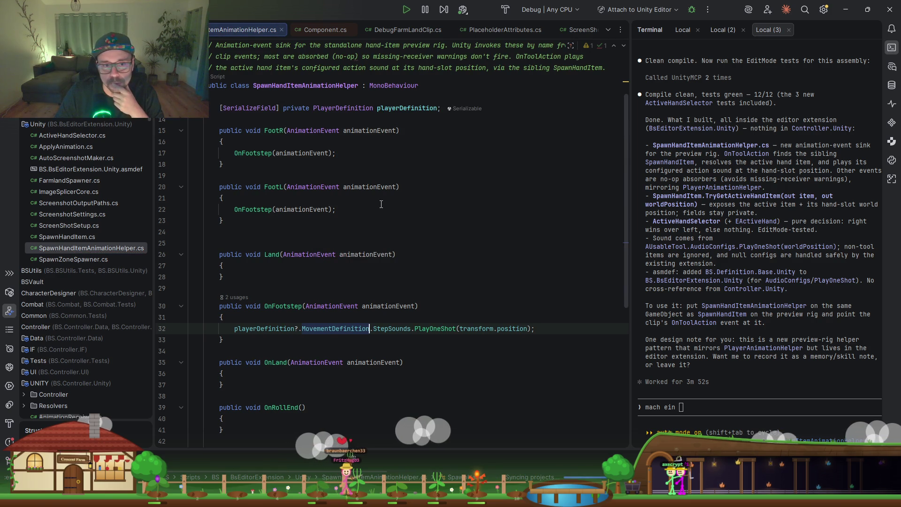
{"action": "left_click", "coordinate": [837, 10]}
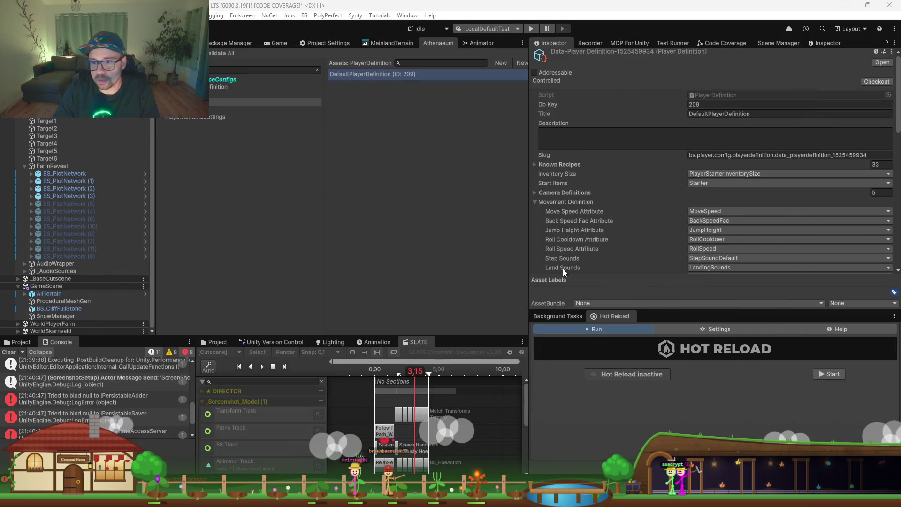
- Bring Unity to the front and show the farm's Scene view while scripts recompile
{"action": "left_click", "coordinate": [449, 291]}
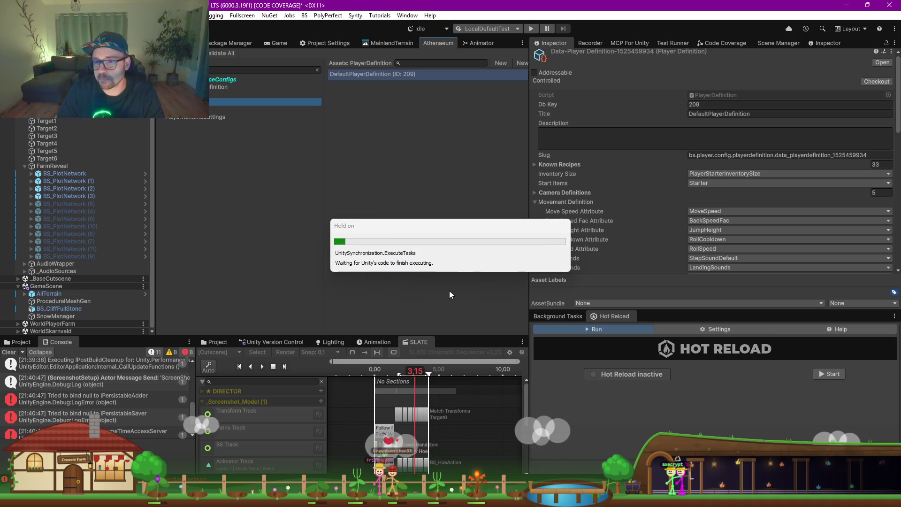
{"action": "left_click", "coordinate": [172, 43]}
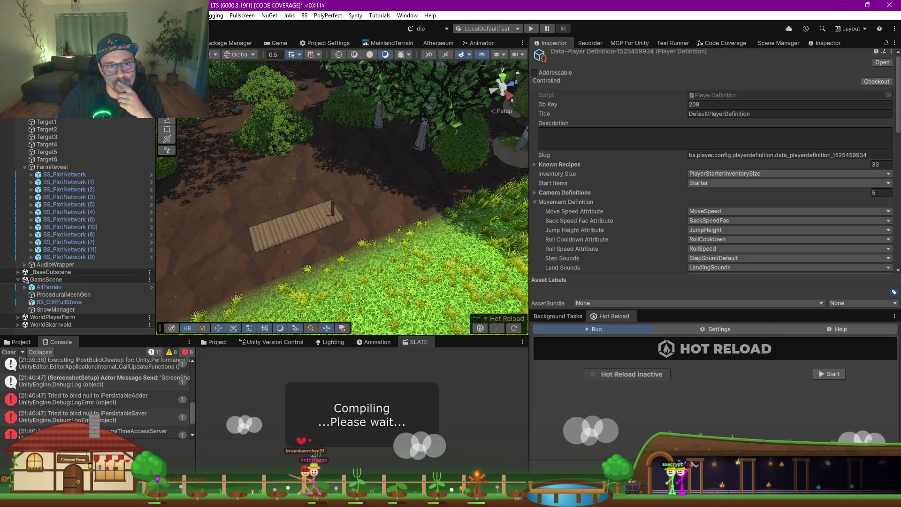
- Wait for Unity's compile and domain reload to finish
{"action": "scroll", "coordinate": [642, 219], "scroll_direction": "down", "scroll_amount": 2}
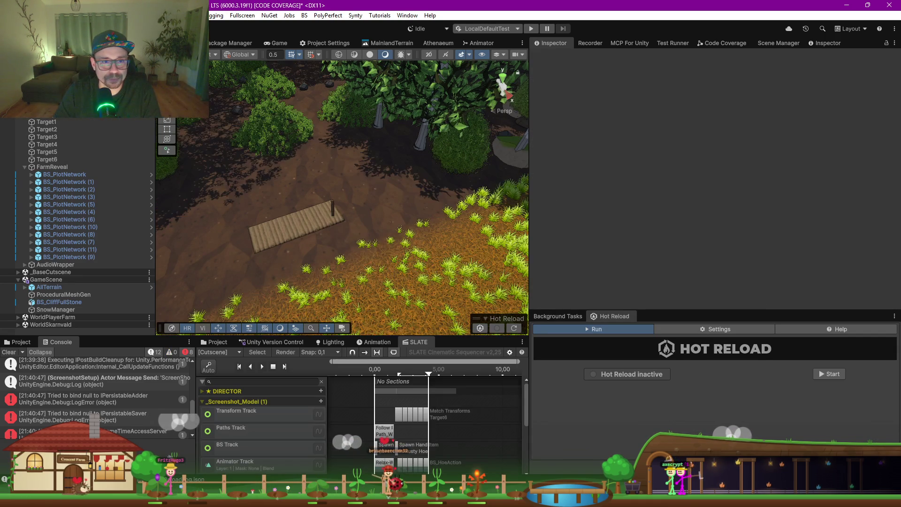
- Clear the Console and assign DefaultPlayerDefinition to the helper's Player Definition field
{"action": "left_click", "coordinate": [17, 352]}
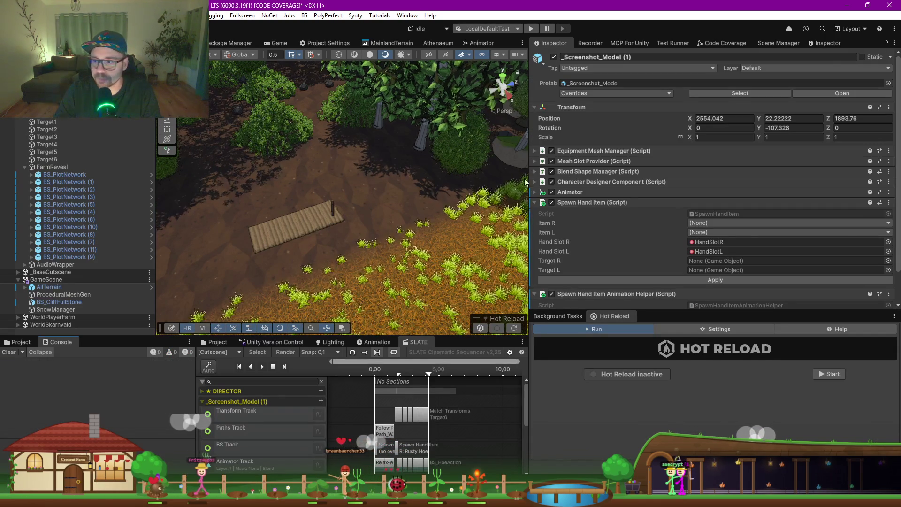
{"action": "scroll", "coordinate": [678, 255], "scroll_direction": "down", "scroll_amount": 1}
{"action": "left_click", "coordinate": [715, 279]}
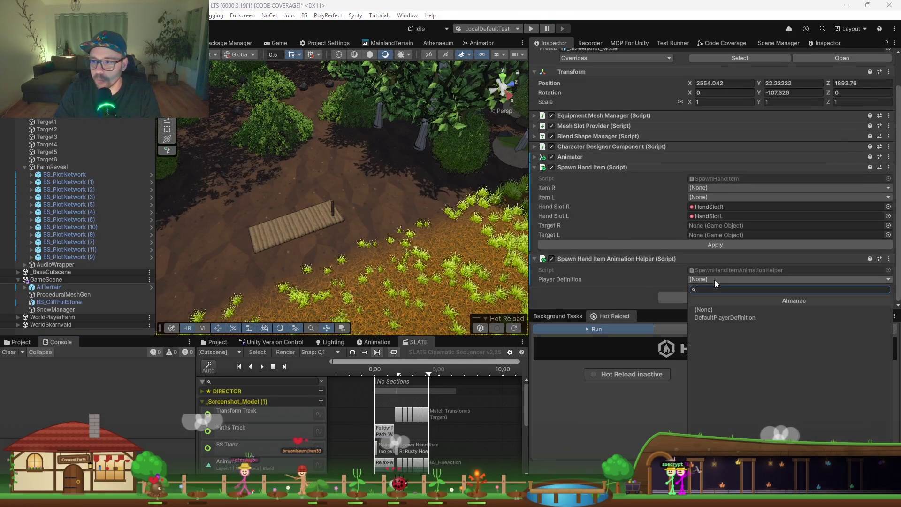
{"action": "left_click", "coordinate": [710, 319]}
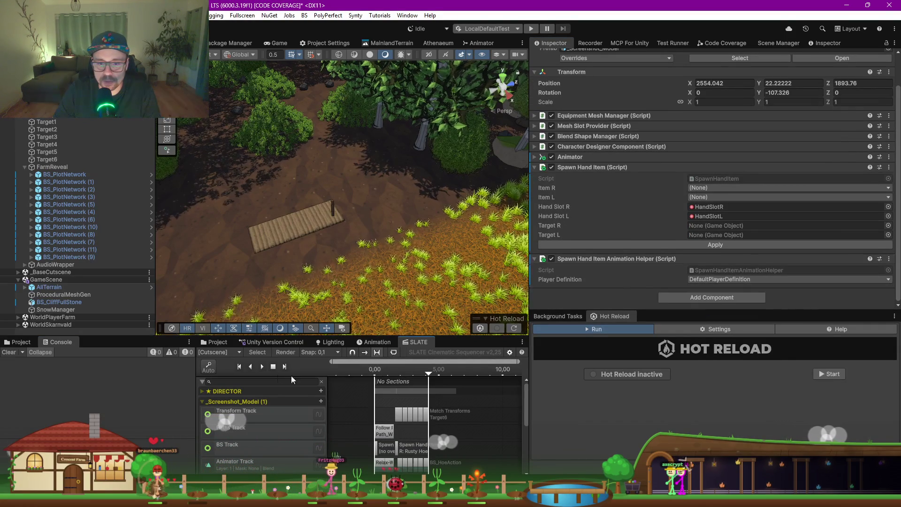
- Play the SLATE cutscene and watch it in the Game view
{"action": "left_click", "coordinate": [261, 367]}
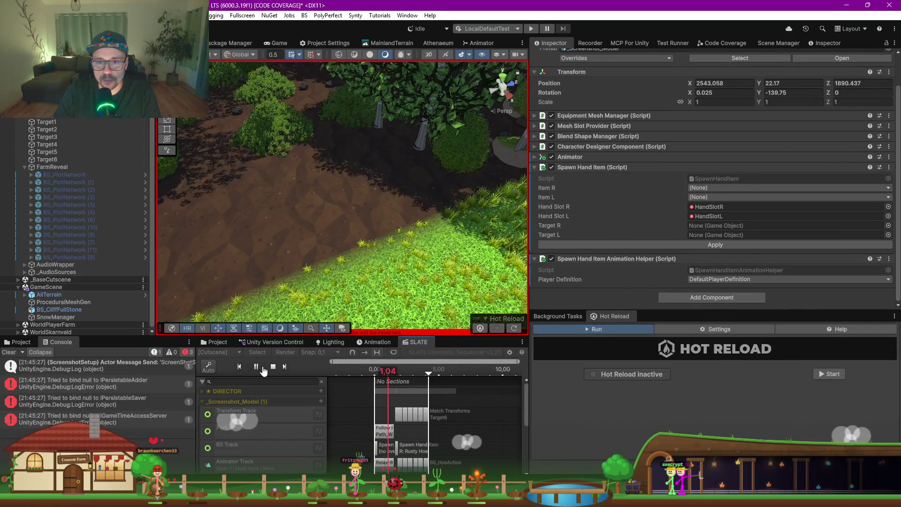
{"action": "left_click", "coordinate": [272, 41]}
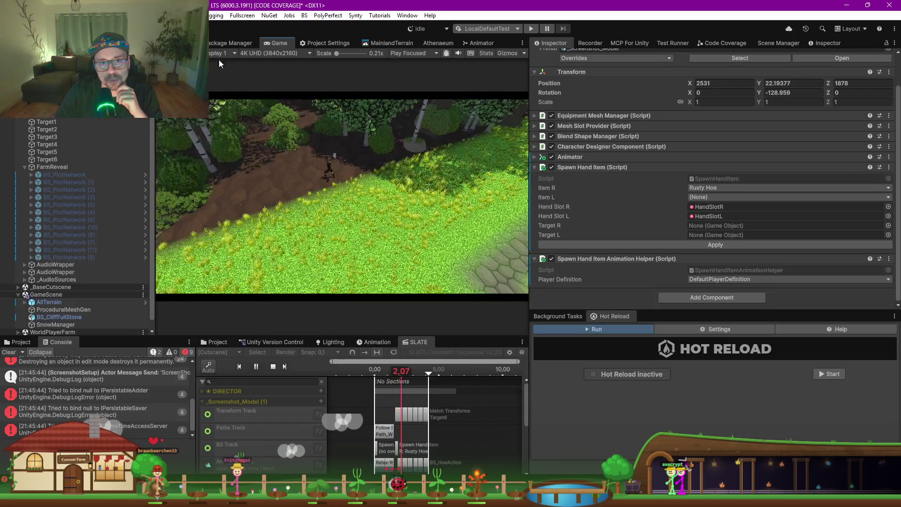
- Stop the preview, enlarge the SLATE timeline panel and return to the Scene view
{"action": "left_click", "coordinate": [546, 28]}
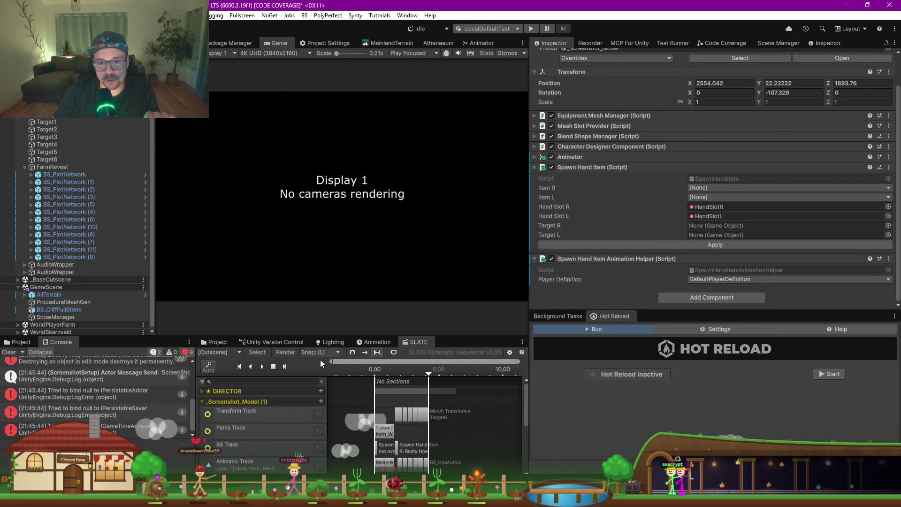
{"action": "left_click_drag", "start_coordinate": [443, 336], "coordinate": [443, 190]}
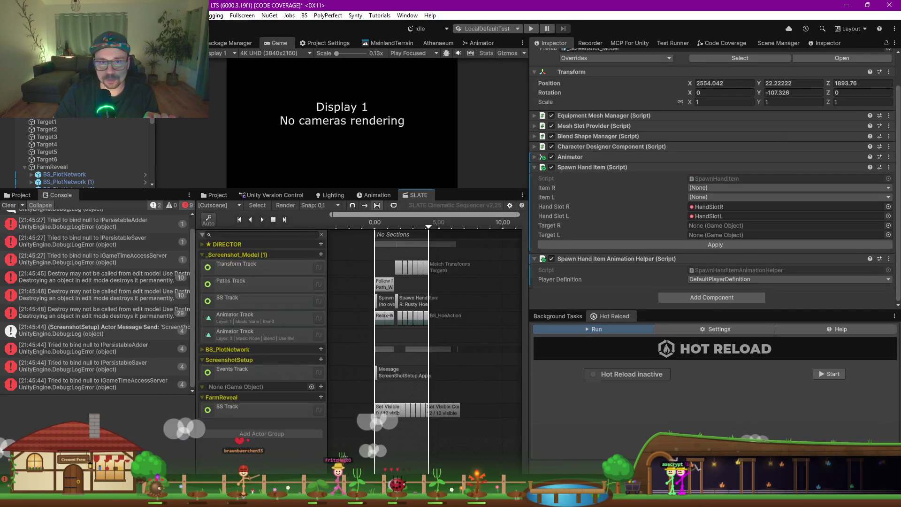
{"action": "key", "text": "ctrl+1"}
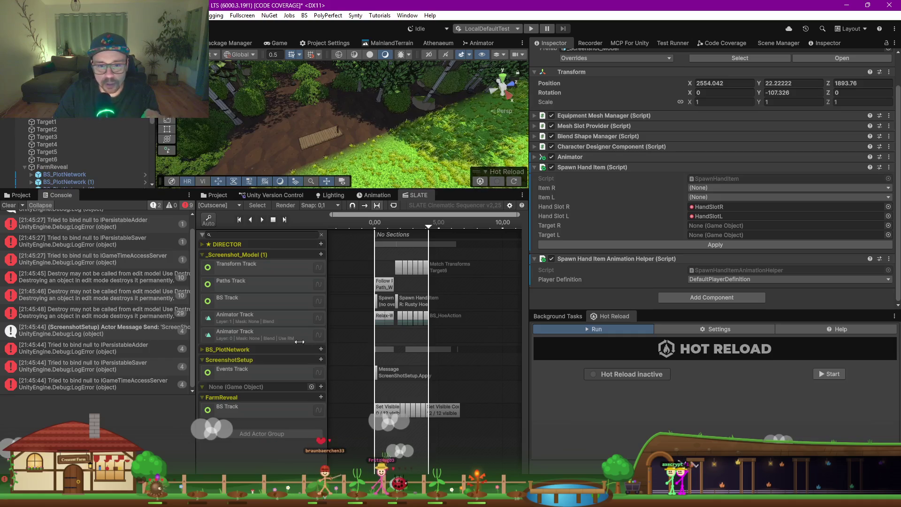
- Expand the BS_PlotNetwork group in SLATE to reveal its tracks
{"action": "left_click", "coordinate": [204, 351]}
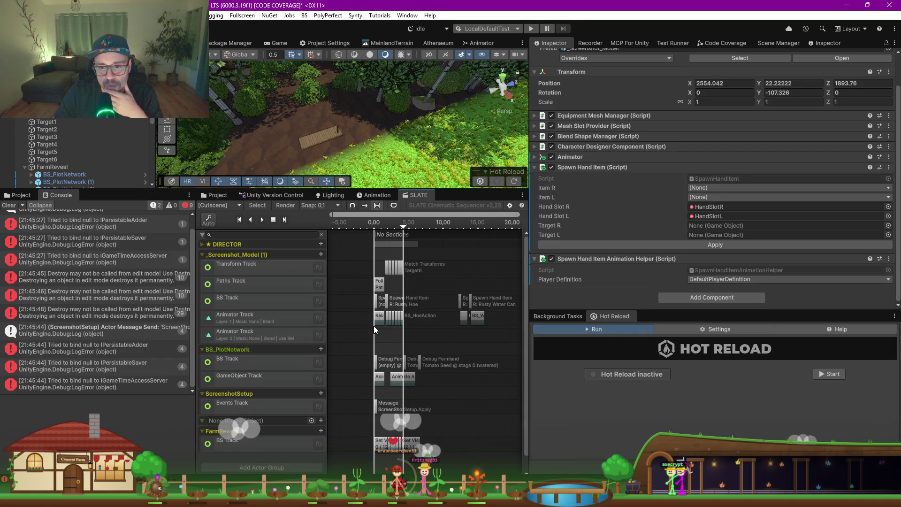
{"action": "scroll", "coordinate": [376, 330], "scroll_direction": "up", "scroll_amount": 5}
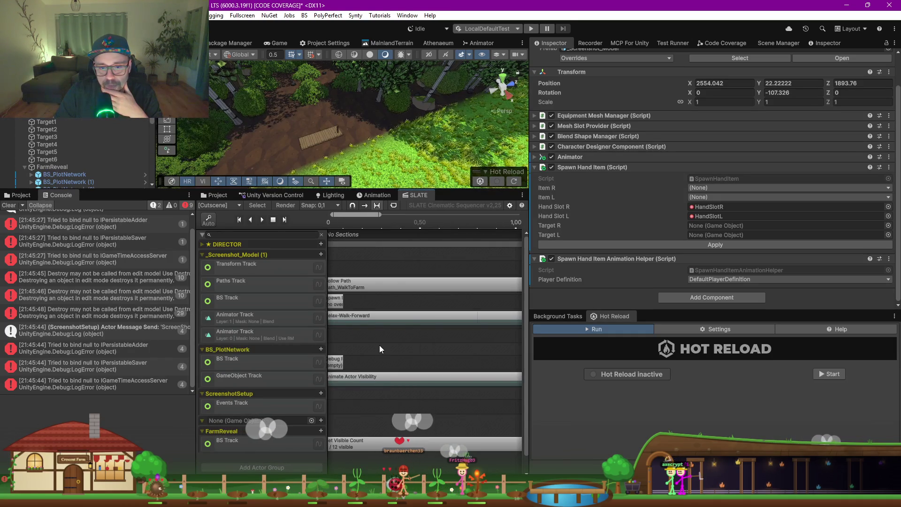
{"action": "scroll", "coordinate": [379, 345], "scroll_direction": "down", "scroll_amount": 5}
{"action": "scroll", "coordinate": [307, 325], "scroll_direction": "down", "scroll_amount": 1}
- Delete the BS_PlotNetwork group from the cutscene
{"action": "right_click", "coordinate": [215, 335]}
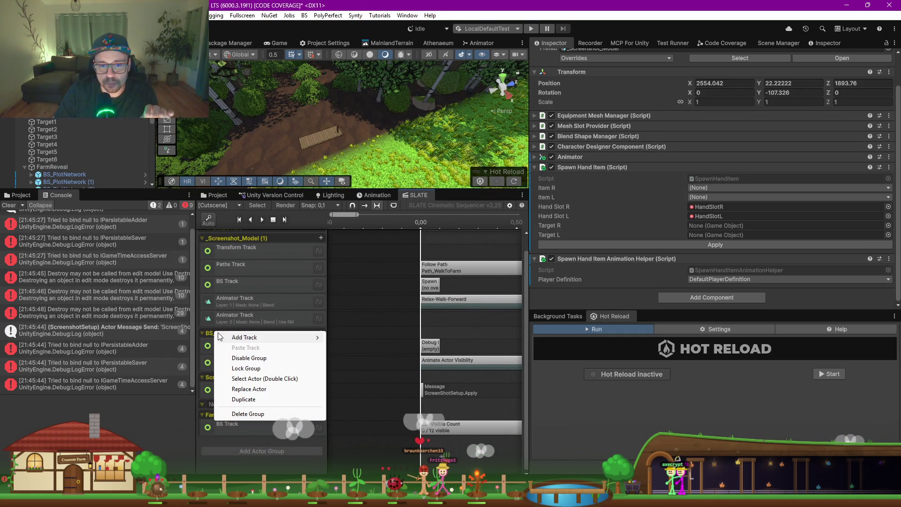
{"action": "left_click", "coordinate": [263, 410]}
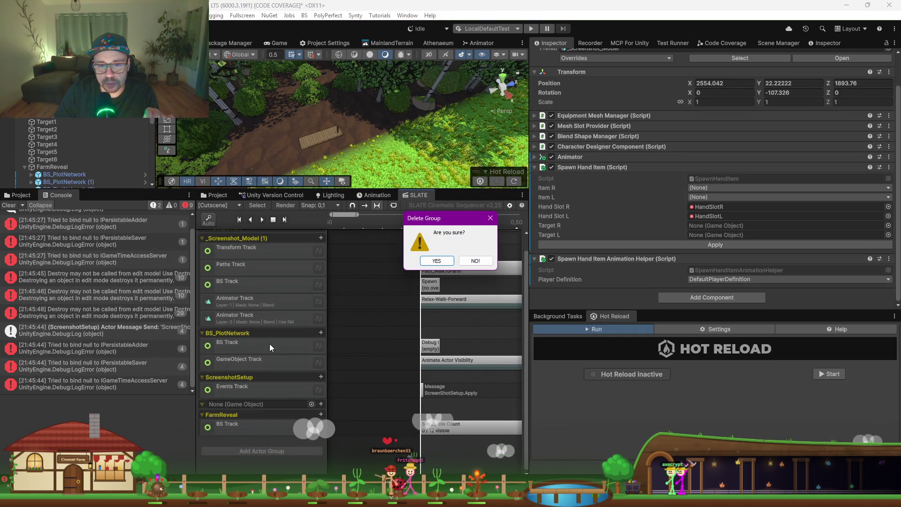
{"action": "left_click", "coordinate": [436, 262]}
{"action": "scroll", "coordinate": [417, 335], "scroll_direction": "down", "scroll_amount": 2}
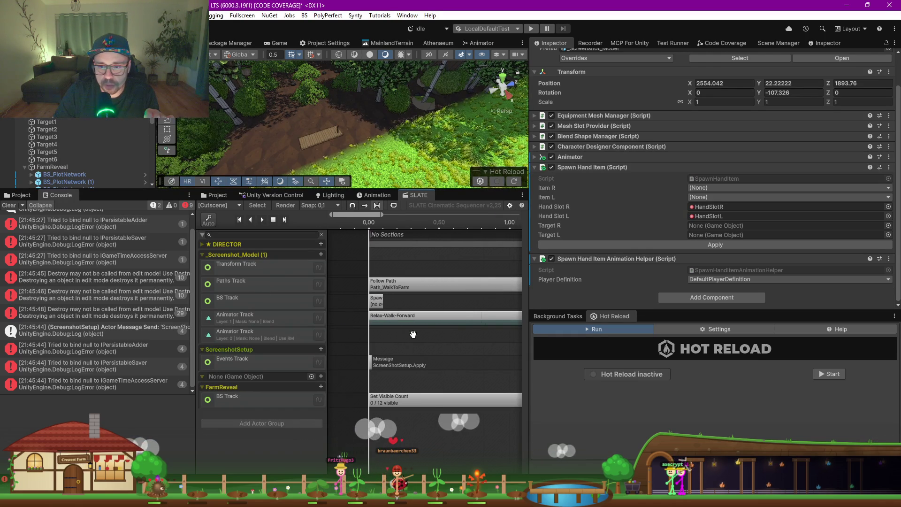
{"action": "scroll", "coordinate": [446, 336], "scroll_direction": "down", "scroll_amount": 5}
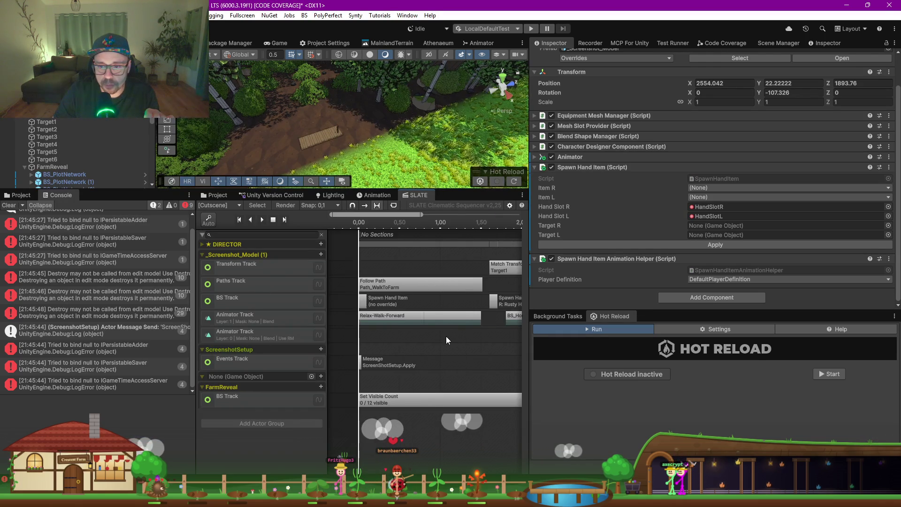
- Delete the extra Animator Track and select the Relax-Walk-Forward clip
{"action": "right_click", "coordinate": [255, 335]}
{"action": "left_click", "coordinate": [286, 388]}
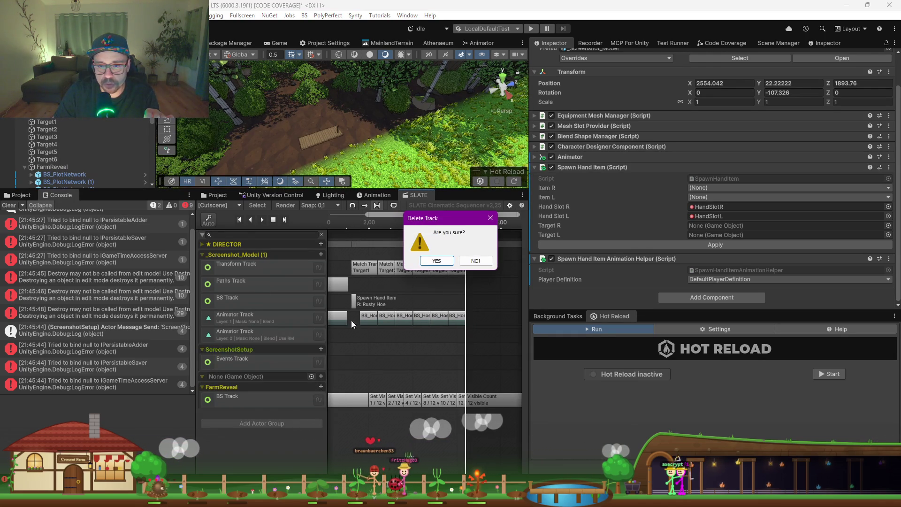
{"action": "left_click", "coordinate": [435, 262]}
{"action": "scroll", "coordinate": [461, 332], "scroll_direction": "up", "scroll_amount": 4}
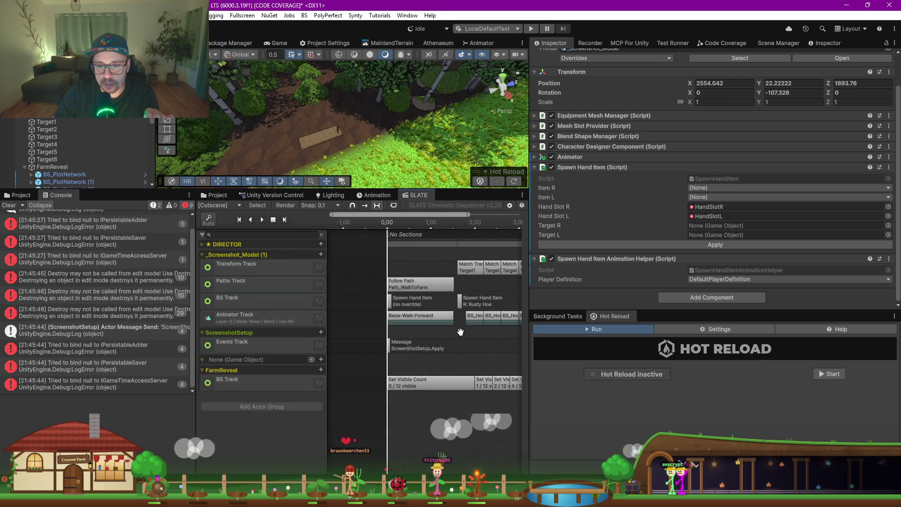
{"action": "left_click", "coordinate": [424, 317]}
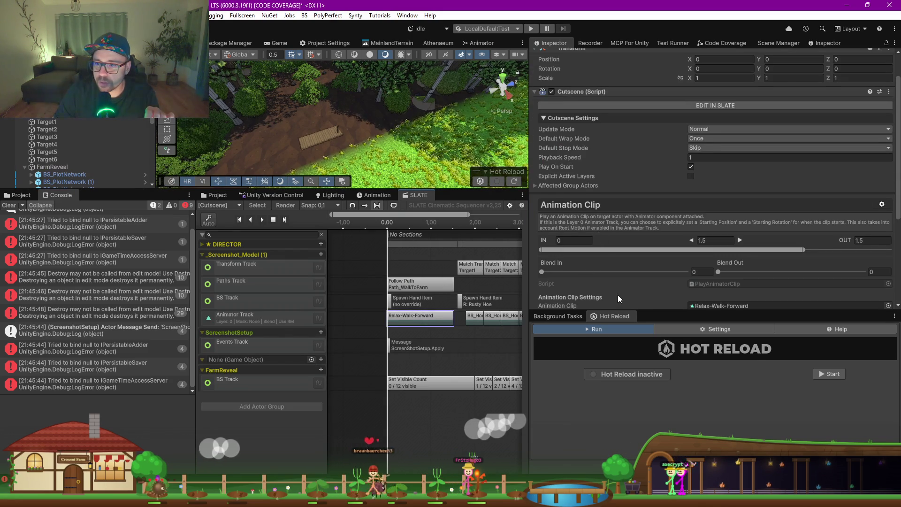
- Set the Relax-Walk-Forward clip's Clip Offset to -0.2, then select the Follow Path clip
{"action": "scroll", "coordinate": [618, 295], "scroll_direction": "down", "scroll_amount": 4}
{"action": "left_click", "coordinate": [701, 238]}
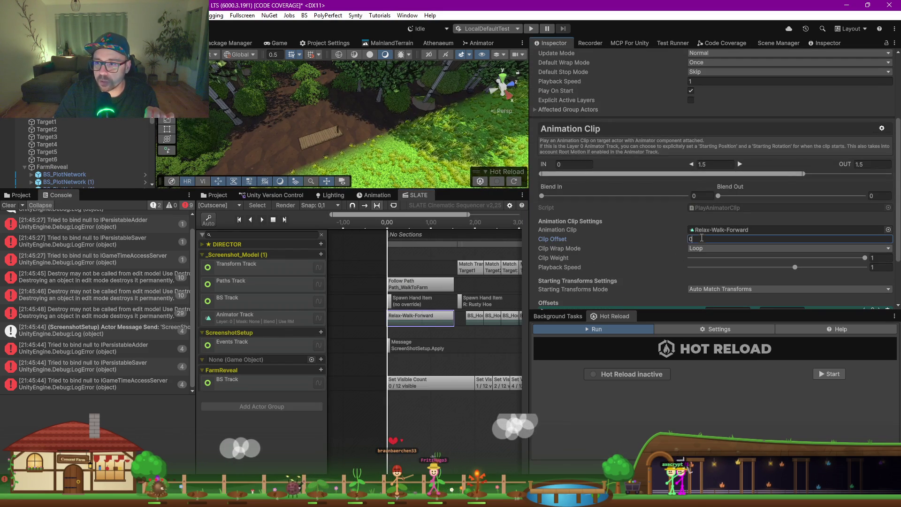
{"action": "double_click", "coordinate": [702, 238]}
{"action": "type", "text": ".2"}
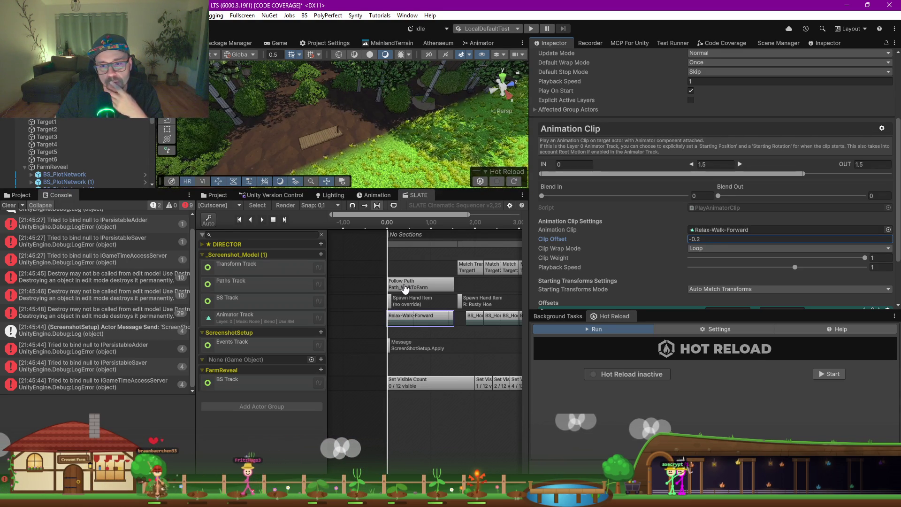
{"action": "left_click", "coordinate": [413, 287]}
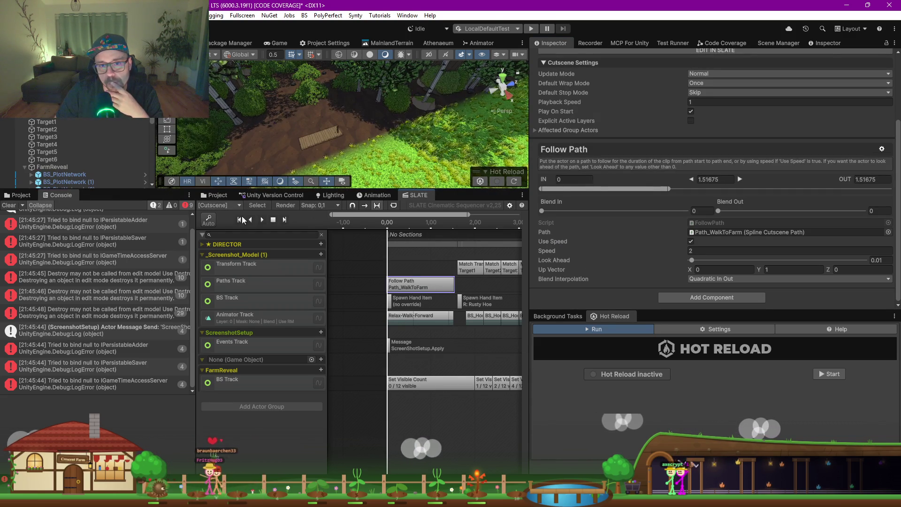
- Play the SLATE cutscene preview in the Game view and pause it at 2.89 seconds
{"action": "left_click", "coordinate": [263, 220]}
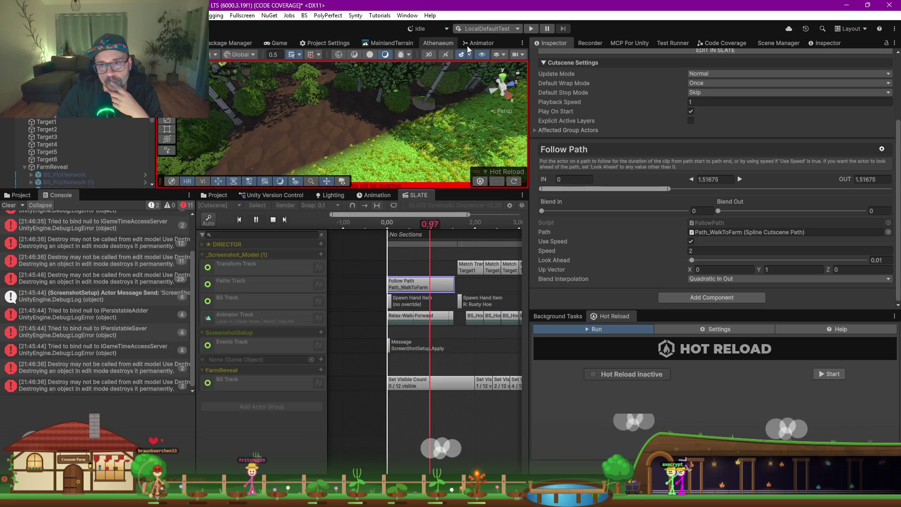
{"action": "left_click", "coordinate": [280, 43]}
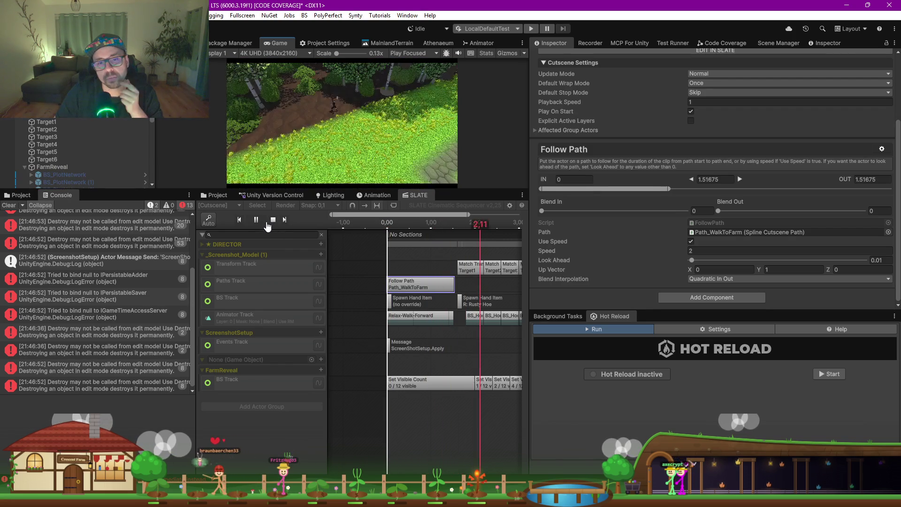
{"action": "left_click", "coordinate": [257, 219]}
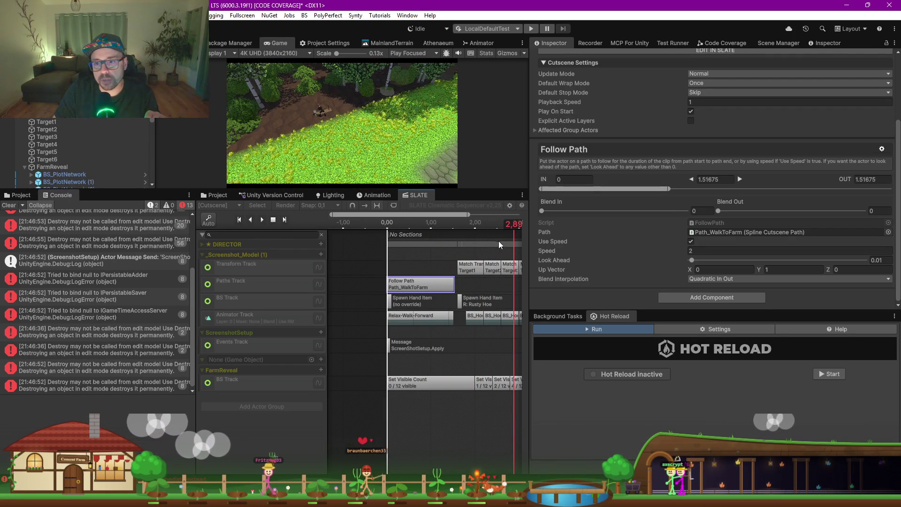
- Clear the console, then widen and zoom out the SLATE sequencer so the whole timeline shows
{"action": "left_click_drag", "start_coordinate": [529, 222], "coordinate": [658, 223]}
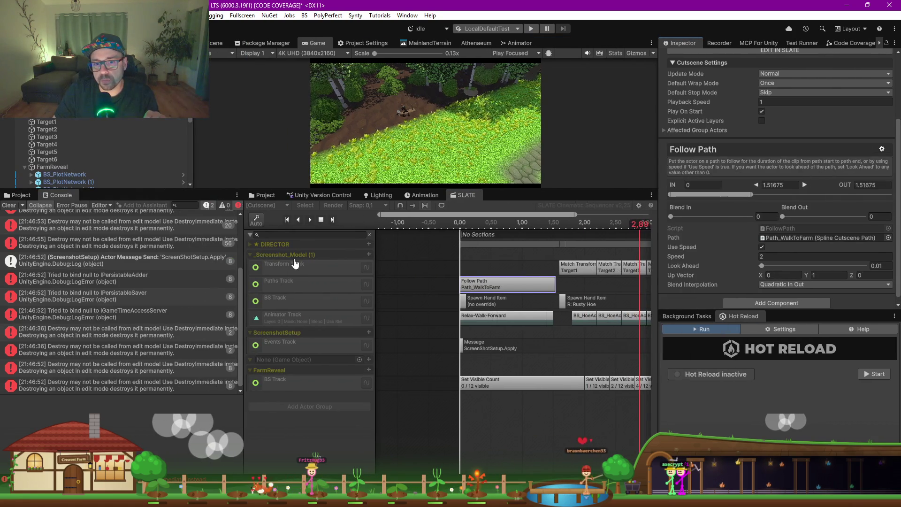
{"action": "left_click", "coordinate": [8, 205]}
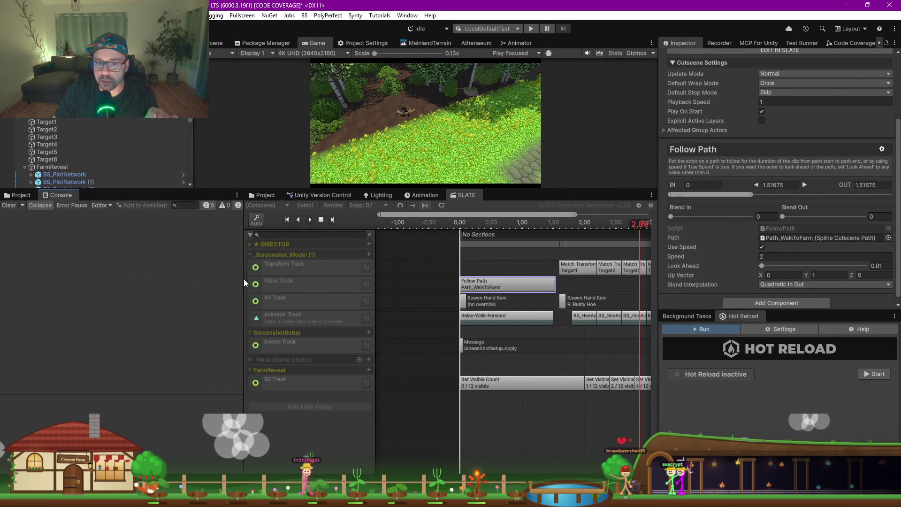
{"action": "left_click_drag", "start_coordinate": [244, 278], "coordinate": [86, 277]}
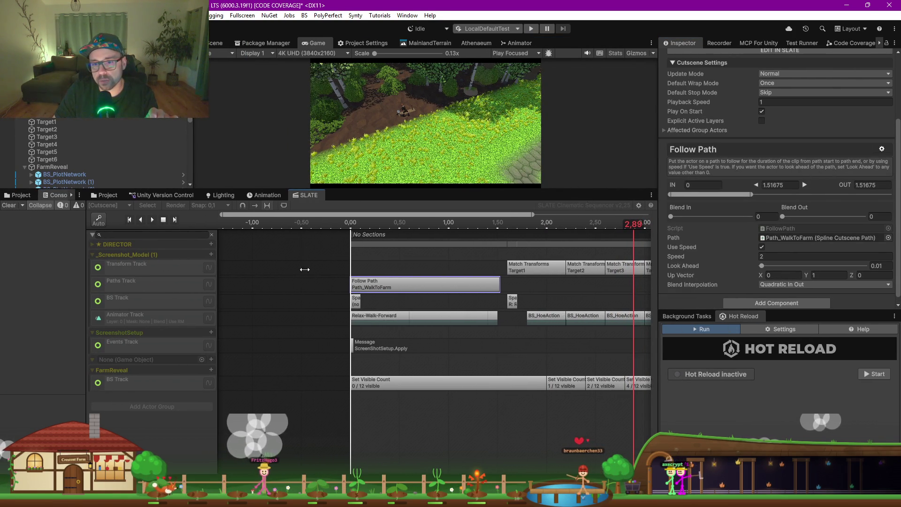
{"action": "scroll", "coordinate": [366, 338], "scroll_direction": "down", "scroll_amount": 3}
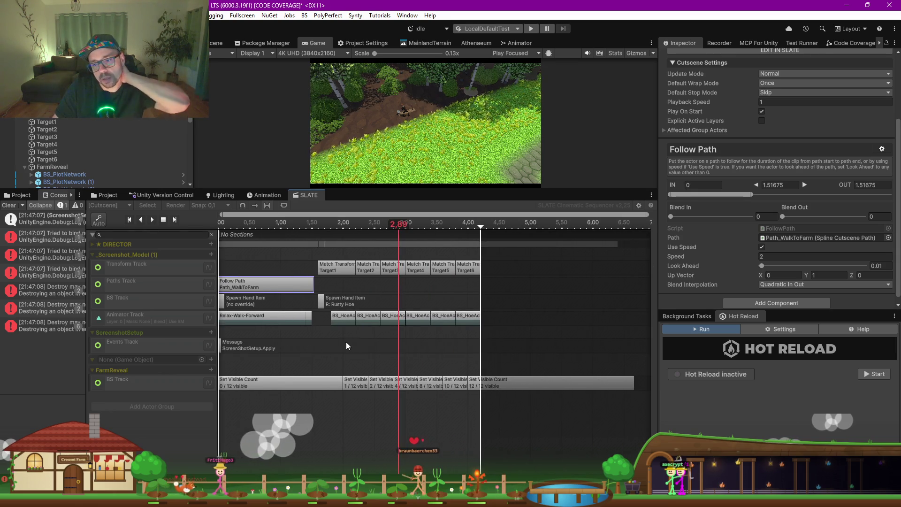
{"action": "left_click_drag", "start_coordinate": [347, 346], "coordinate": [382, 342]}
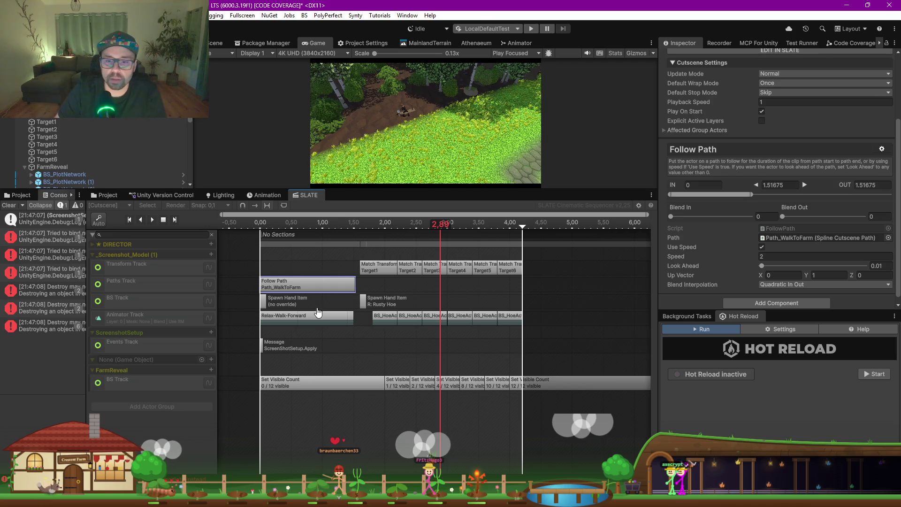
{"action": "scroll", "coordinate": [406, 338], "scroll_direction": "down", "scroll_amount": 2}
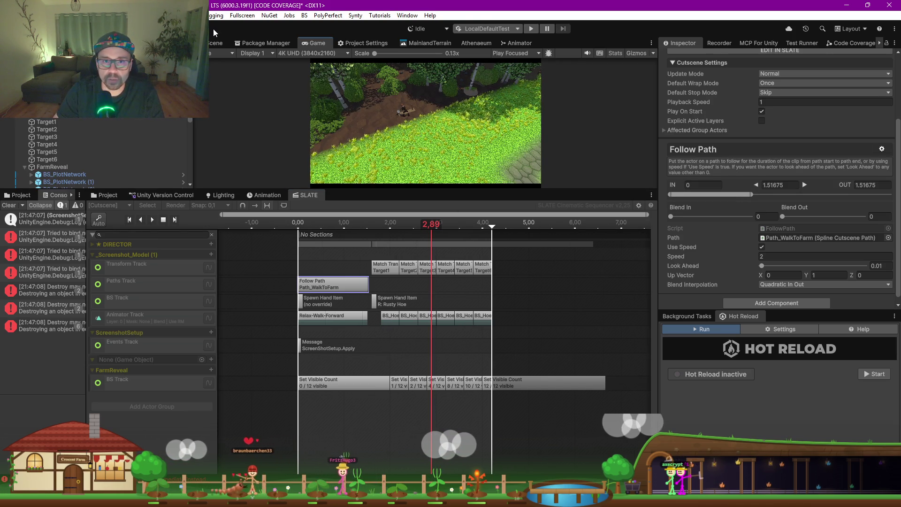
- Return to the Scene view and frame the wooden structure beside the farm path
{"action": "left_click", "coordinate": [215, 43]}
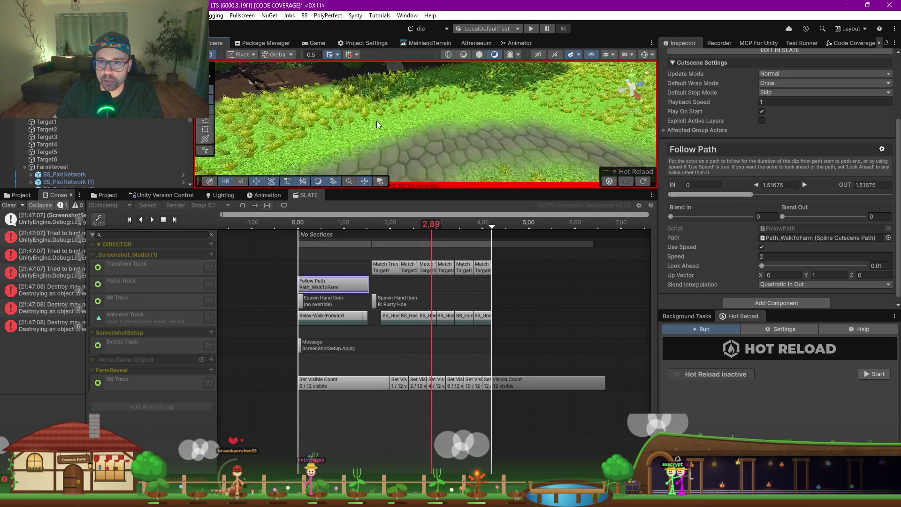
{"action": "key", "text": "f"}
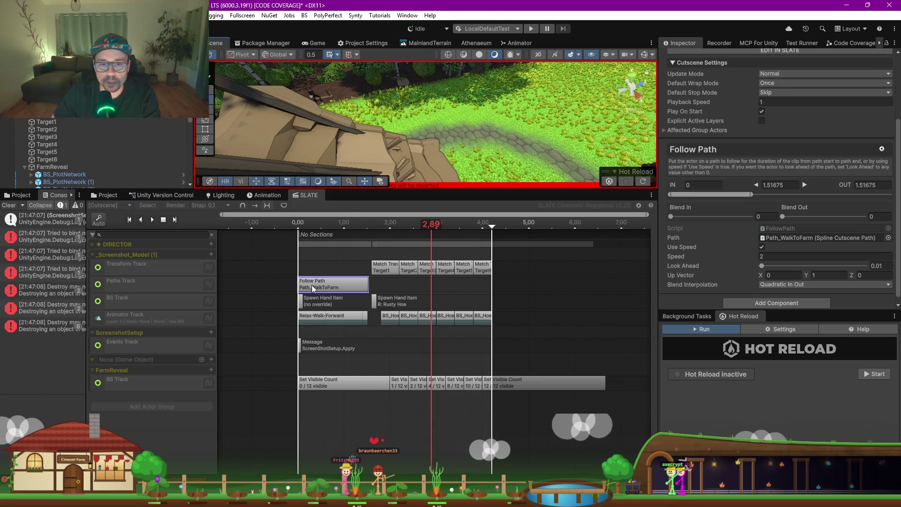
- In spline edit mode, reshape Path_WalkToFarm's end-knot tangent so the path reaches further along the farm path
{"action": "left_click", "coordinate": [554, 184]}
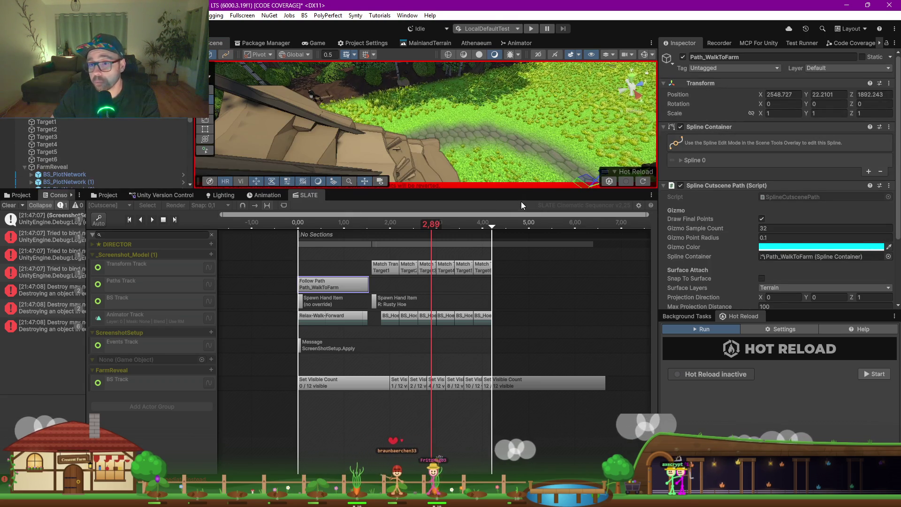
{"action": "left_click", "coordinate": [227, 57]}
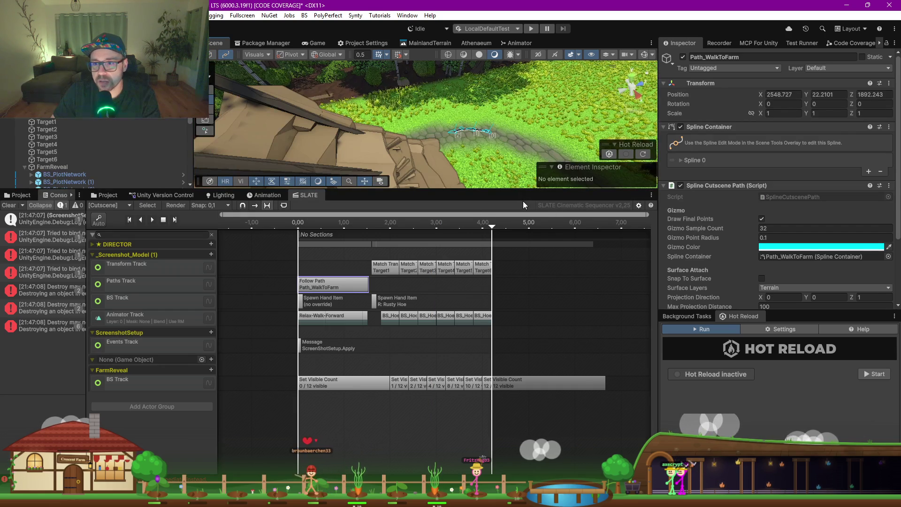
{"action": "left_click_drag", "start_coordinate": [523, 190], "coordinate": [519, 277]}
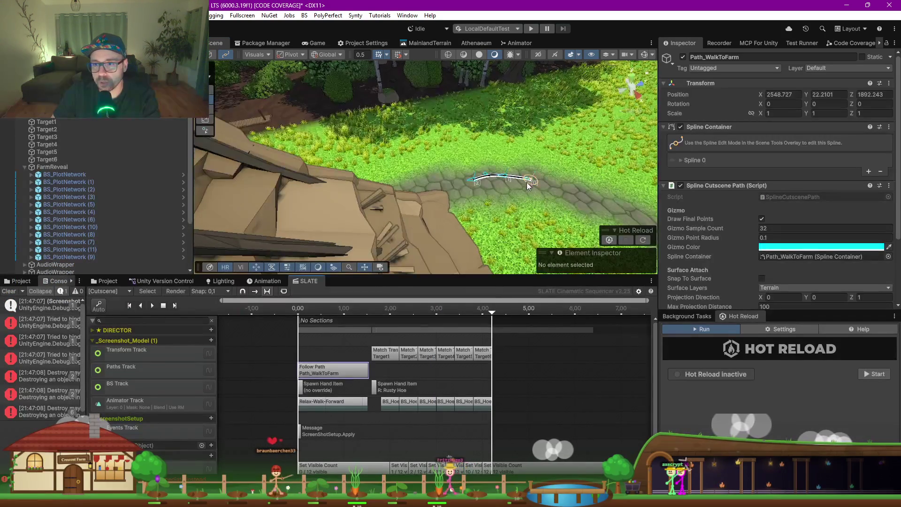
{"action": "mouse_move", "coordinate": [529, 182]}
{"action": "left_mouse_down"}
{"action": "mouse_move", "coordinate": [558, 187]}
{"action": "mouse_move", "coordinate": [550, 196]}
{"action": "left_mouse_up"}
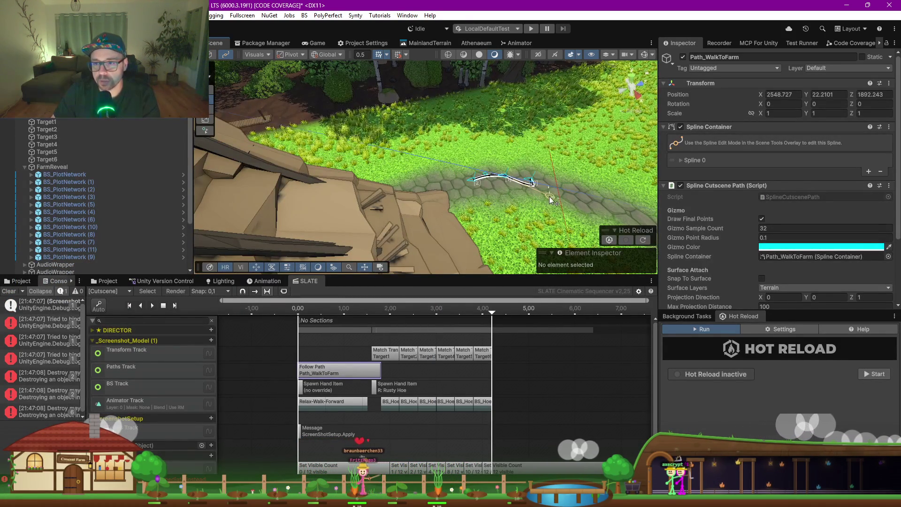
{"action": "key", "text": "ctrl+z"}
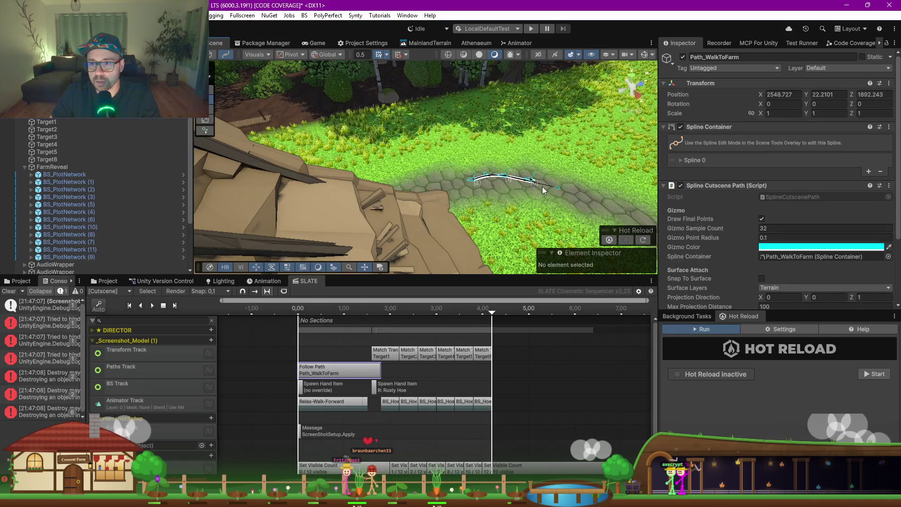
{"action": "key", "text": "ctrl+z"}
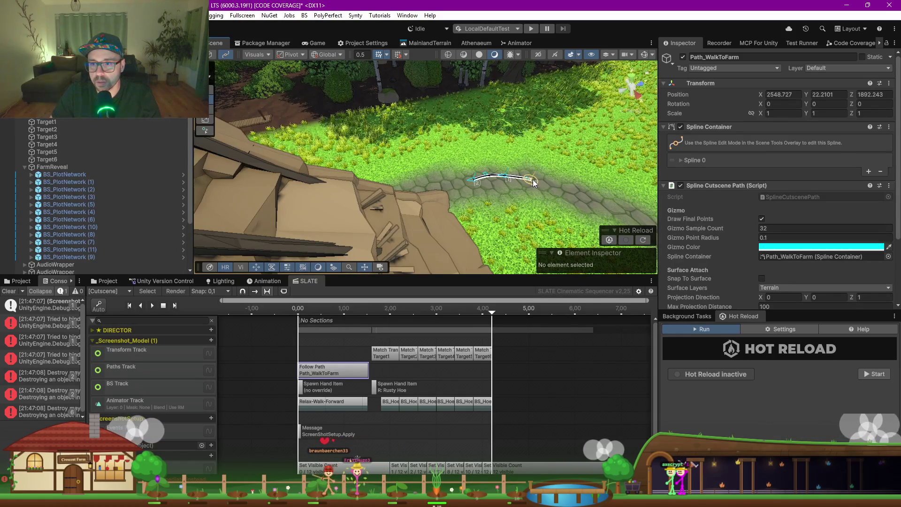
{"action": "key", "text": "ctrl+y"}
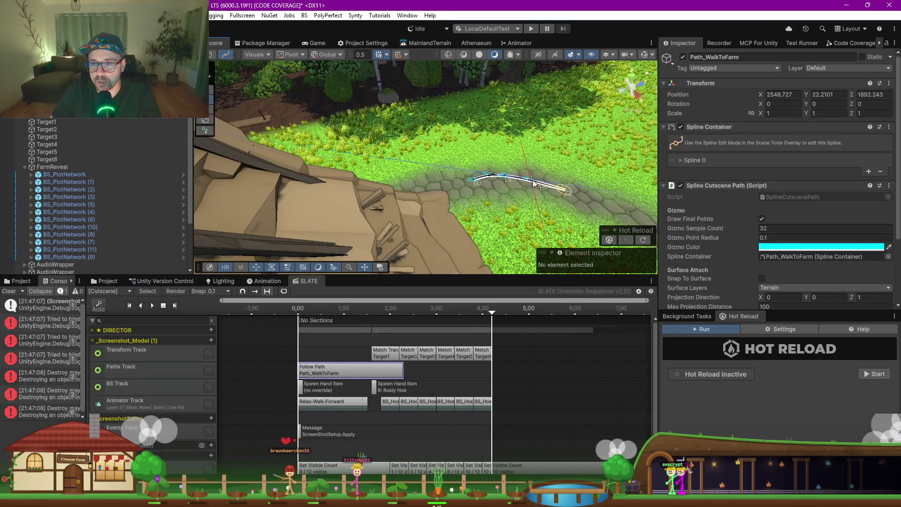
{"action": "left_click_drag", "start_coordinate": [536, 184], "coordinate": [547, 180]}
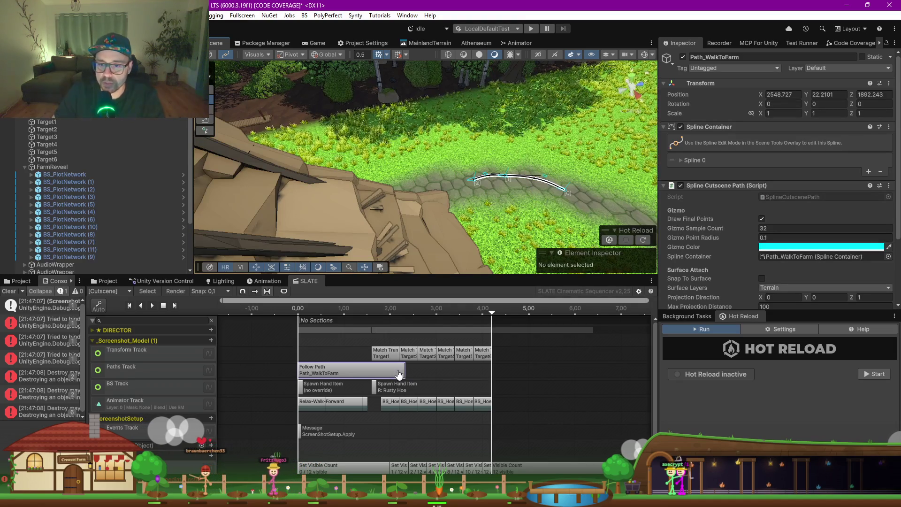
- Retime the later clips to start at 2.4, with the Follow Path clip starting near 0.2 s
{"action": "left_click_drag", "start_coordinate": [434, 274], "coordinate": [432, 204]}
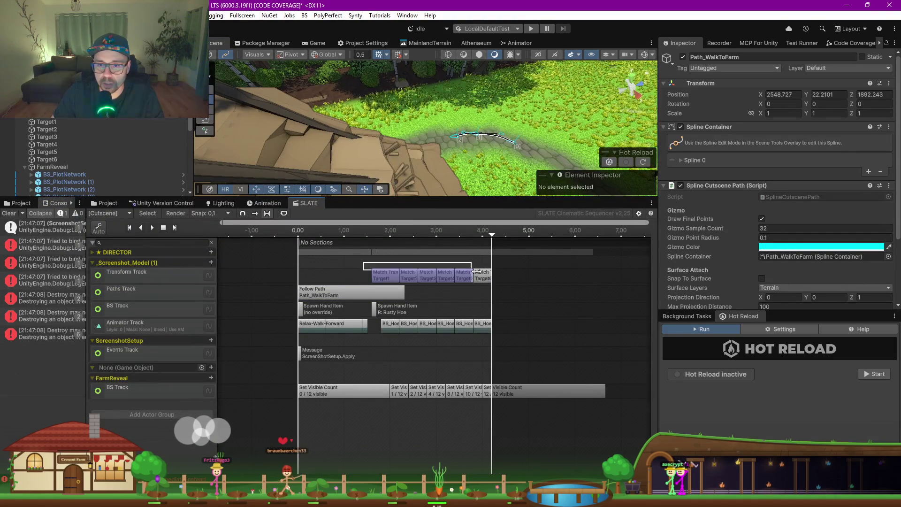
{"action": "mouse_move", "coordinate": [486, 277]}
{"action": "left_mouse_down"}
{"action": "mouse_move", "coordinate": [531, 320]}
{"action": "mouse_move", "coordinate": [550, 312]}
{"action": "left_mouse_up"}
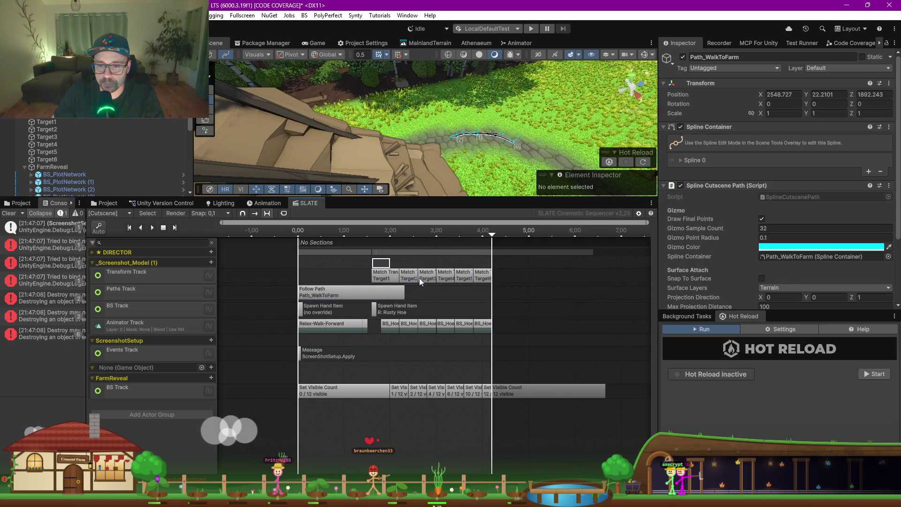
{"action": "mouse_move", "coordinate": [420, 280]}
{"action": "left_mouse_down"}
{"action": "mouse_move", "coordinate": [498, 349]}
{"action": "mouse_move", "coordinate": [551, 368]}
{"action": "mouse_move", "coordinate": [595, 404]}
{"action": "left_mouse_up"}
{"action": "left_click", "coordinate": [371, 298]}
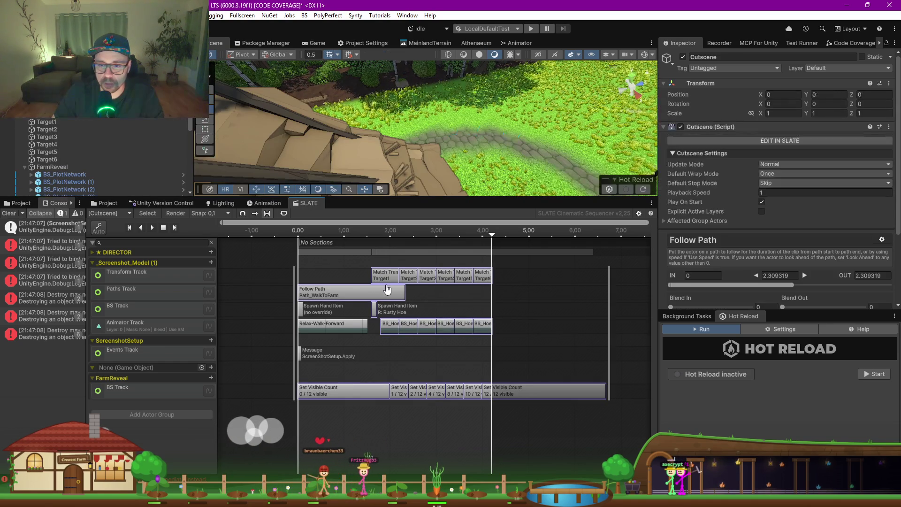
{"action": "left_click_drag", "start_coordinate": [385, 279], "coordinate": [422, 278]}
{"action": "left_click", "coordinate": [397, 294]}
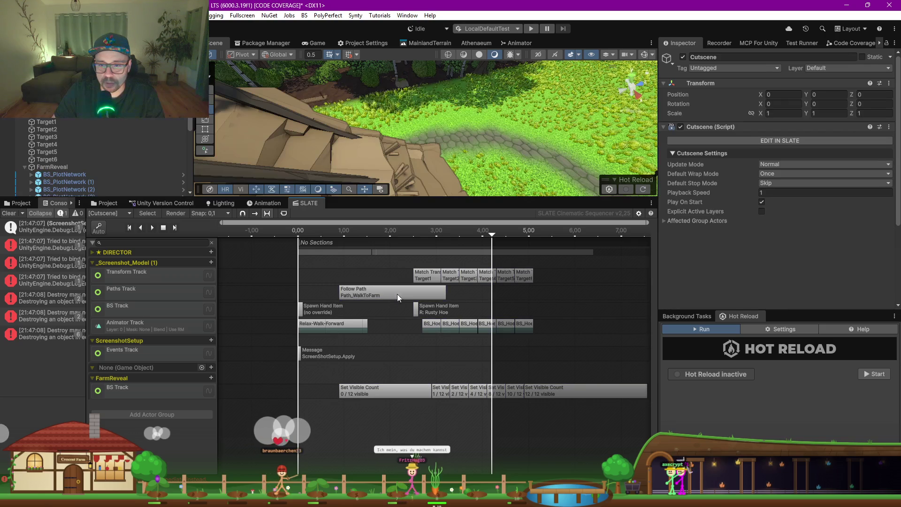
{"action": "left_click_drag", "start_coordinate": [397, 293], "coordinate": [372, 294]}
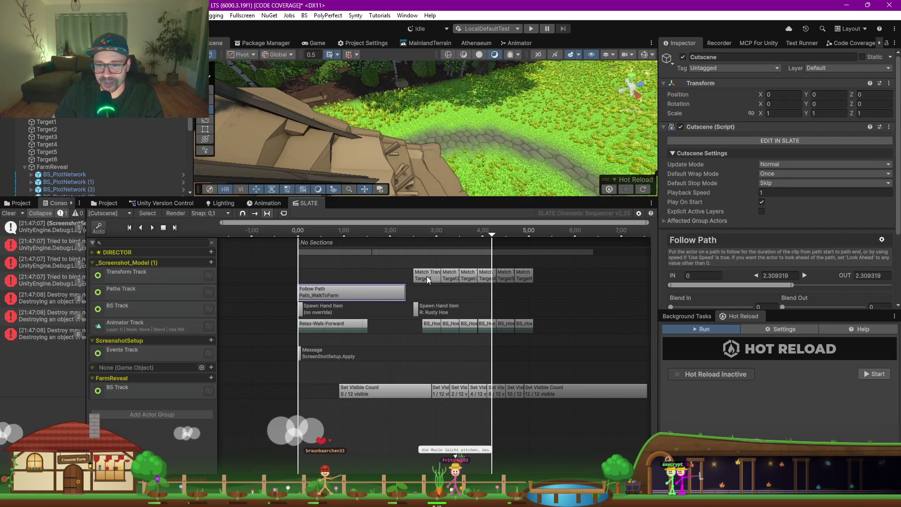
{"action": "mouse_move", "coordinate": [411, 258]}
{"action": "left_mouse_down"}
{"action": "mouse_move", "coordinate": [466, 318]}
{"action": "mouse_move", "coordinate": [590, 402]}
{"action": "left_mouse_up"}
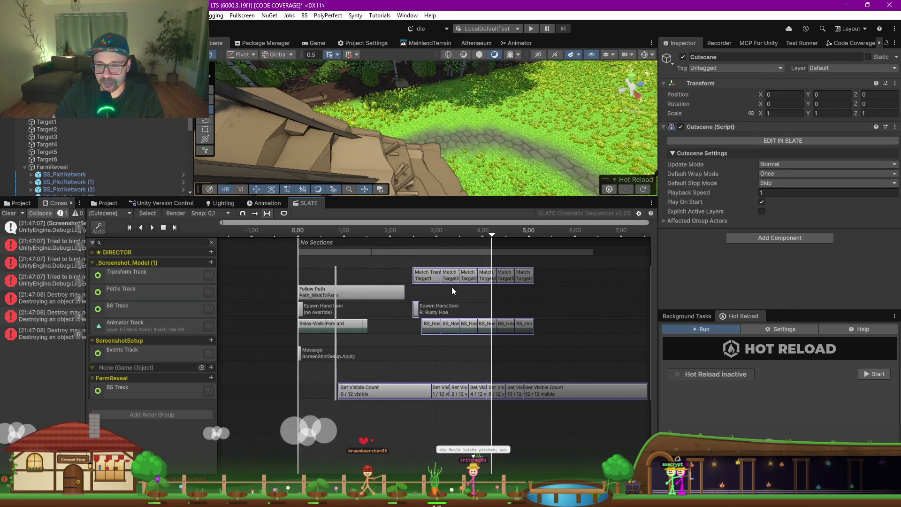
{"action": "left_click_drag", "start_coordinate": [423, 279], "coordinate": [419, 277]}
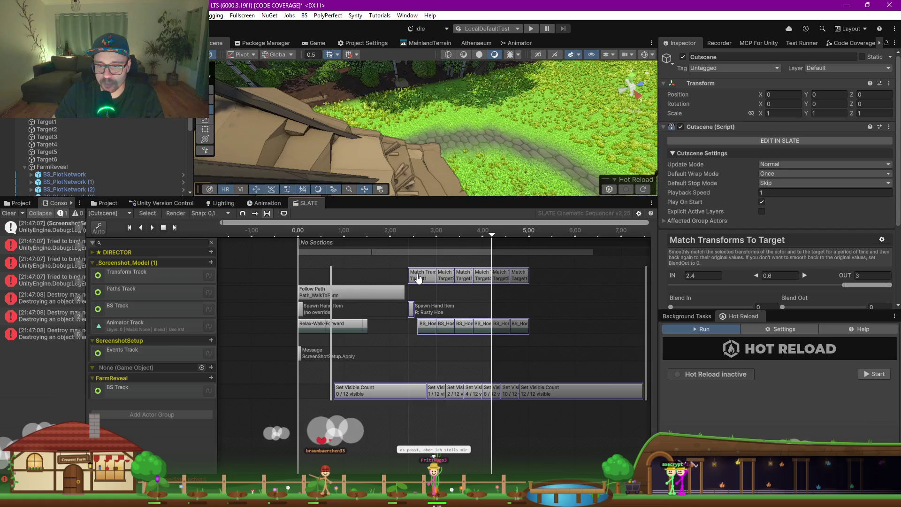
- Move the first Set Visible Count clip's start to 0 so it spans 0–2.8
{"action": "left_click", "coordinate": [360, 396]}
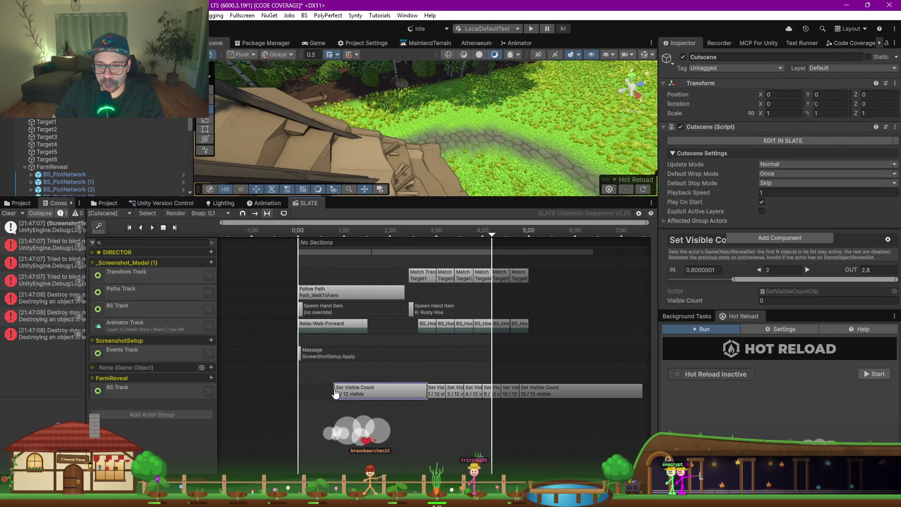
{"action": "left_click_drag", "start_coordinate": [334, 391], "coordinate": [298, 387]}
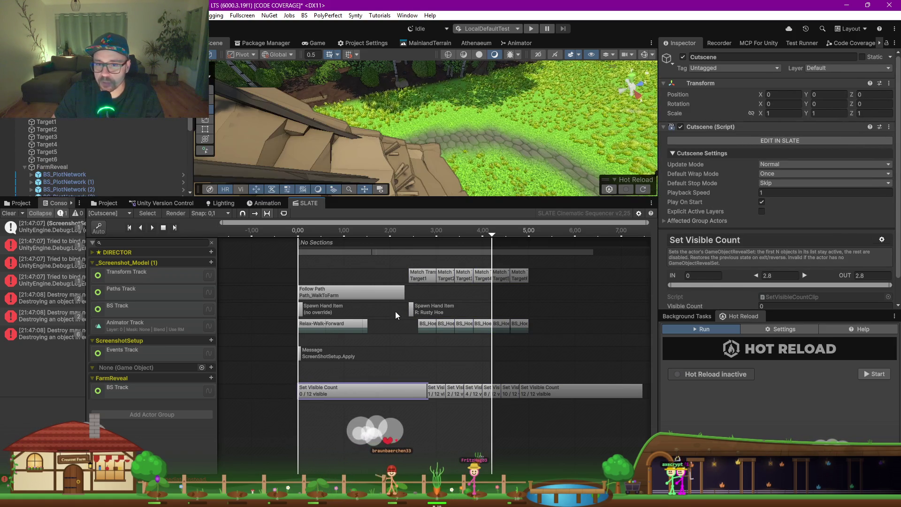
{"action": "scroll", "coordinate": [396, 311], "scroll_direction": "up", "scroll_amount": 3}
{"action": "scroll", "coordinate": [360, 305], "scroll_direction": "down", "scroll_amount": 4}
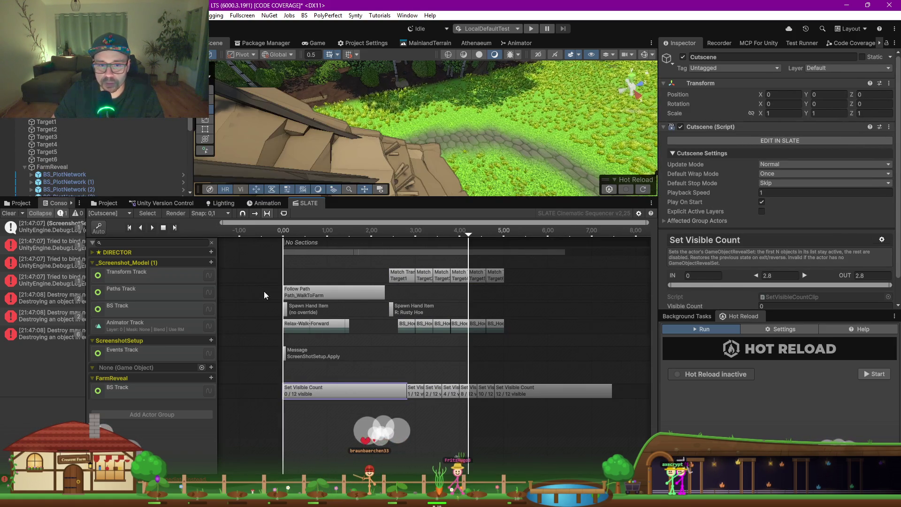
- In the DIRECTOR group, extend the Cam_WalkInto shot so it ends at 2.1 s
{"action": "left_click", "coordinate": [94, 253]}
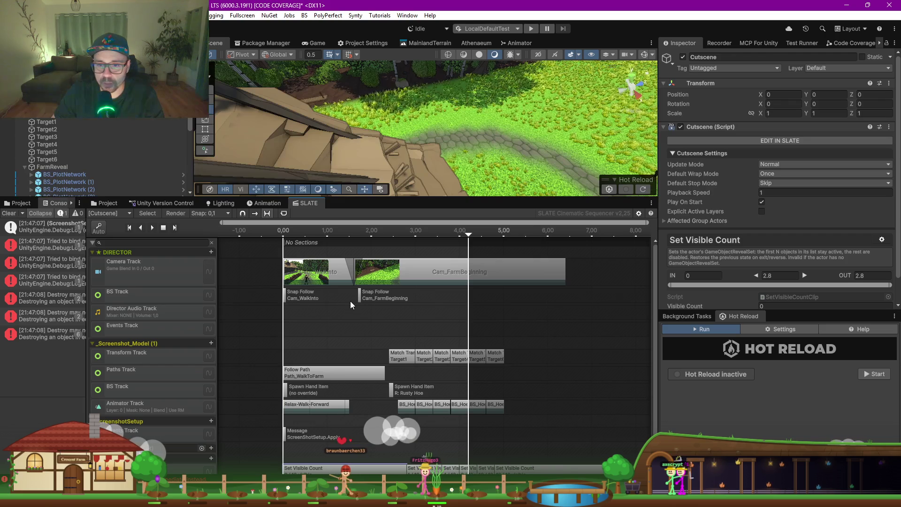
{"action": "left_click", "coordinate": [401, 279]}
{"action": "mouse_move", "coordinate": [365, 322]}
{"action": "left_mouse_down"}
{"action": "mouse_move", "coordinate": [381, 281]}
{"action": "mouse_move", "coordinate": [420, 278]}
{"action": "left_mouse_up"}
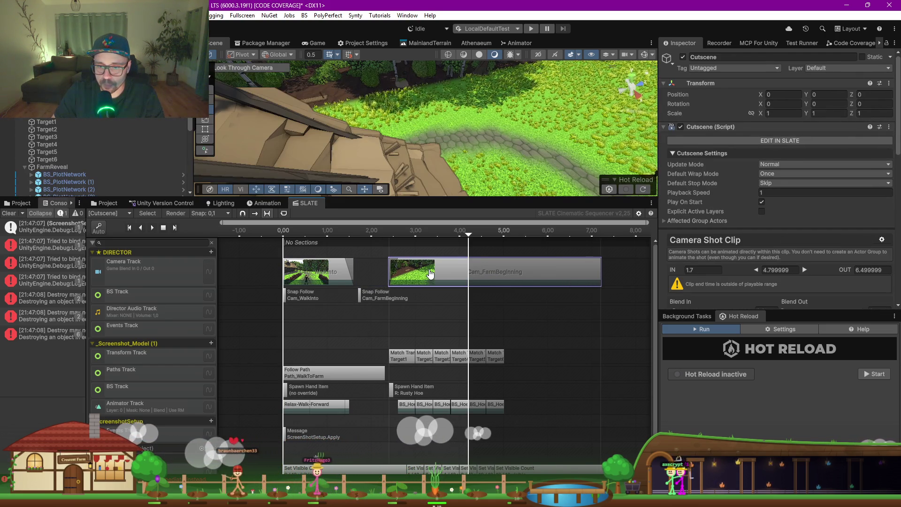
{"action": "left_click", "coordinate": [335, 271]}
{"action": "left_click_drag", "start_coordinate": [353, 271], "coordinate": [382, 273]}
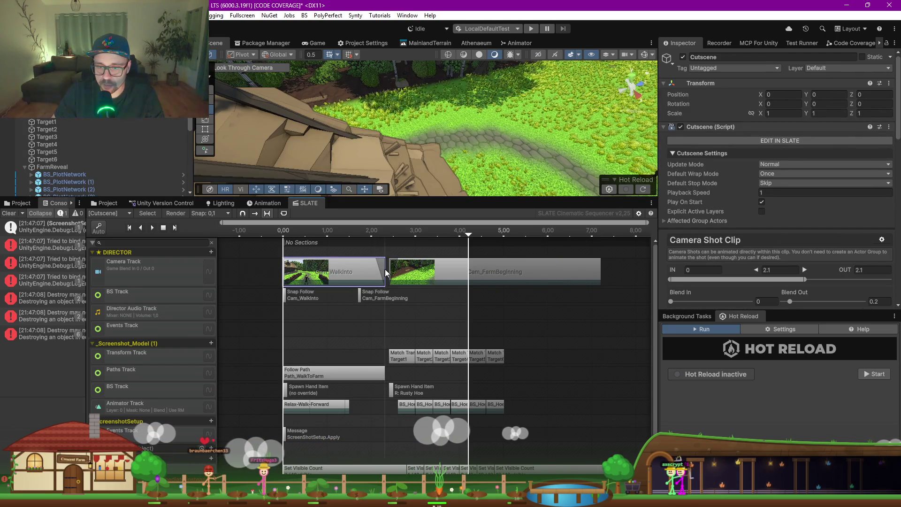
- Start both Cam_FarmBeginning and its Snap Follow clip at 2.3 s
{"action": "left_click", "coordinate": [396, 276]}
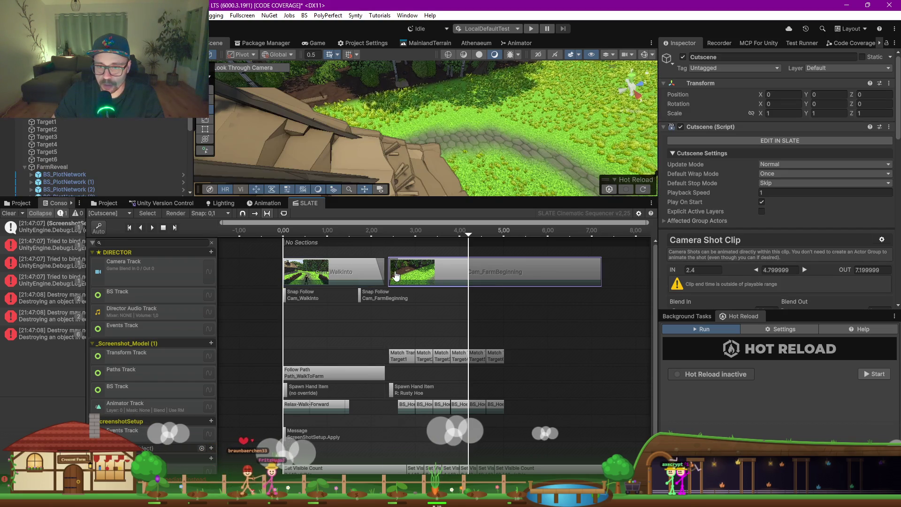
{"action": "left_click", "coordinate": [390, 273]}
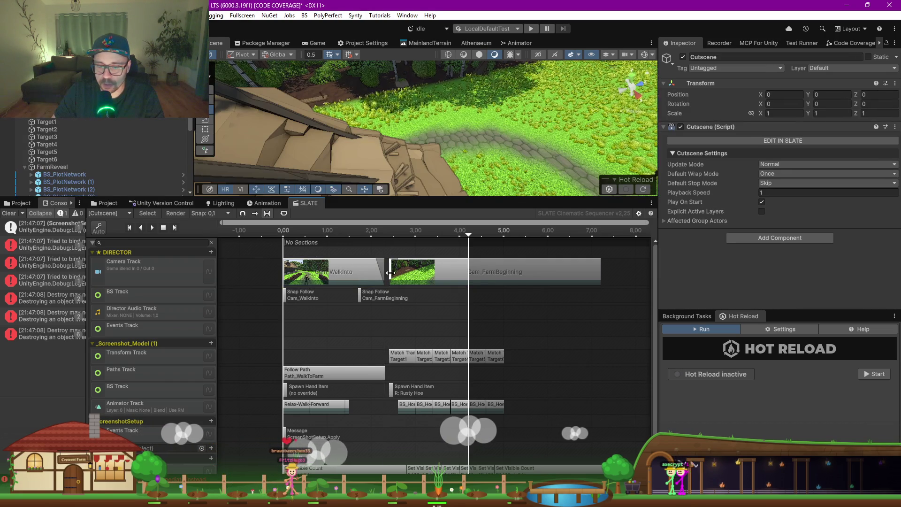
{"action": "left_click_drag", "start_coordinate": [390, 273], "coordinate": [385, 273]}
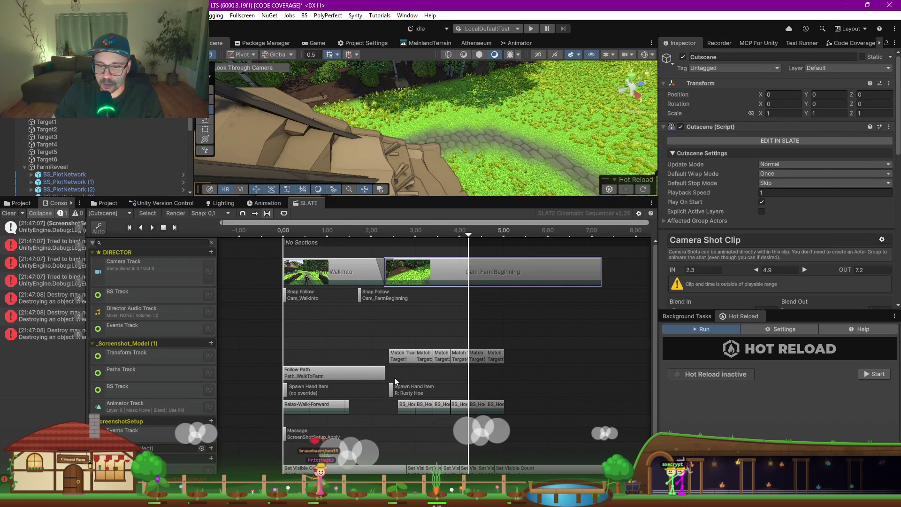
{"action": "scroll", "coordinate": [394, 378], "scroll_direction": "up", "scroll_amount": 3}
{"action": "left_click", "coordinate": [374, 299]}
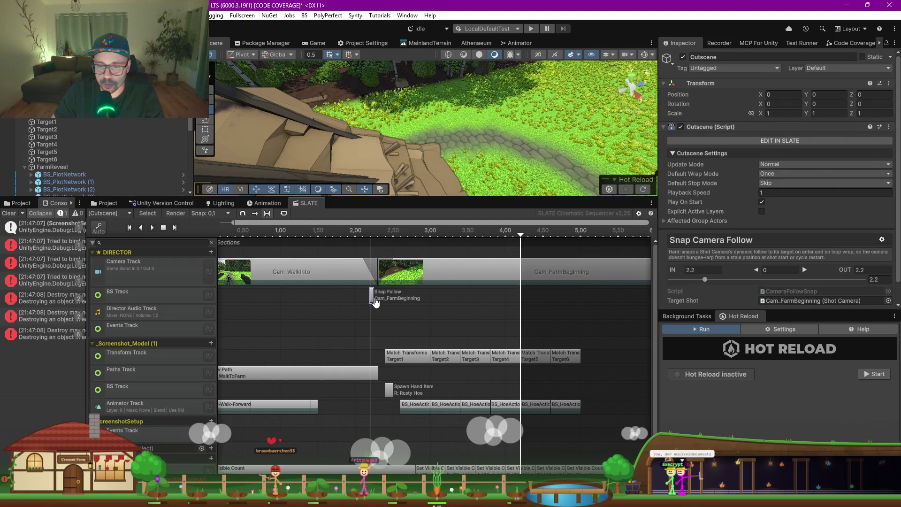
{"action": "left_click_drag", "start_coordinate": [375, 302], "coordinate": [383, 302]}
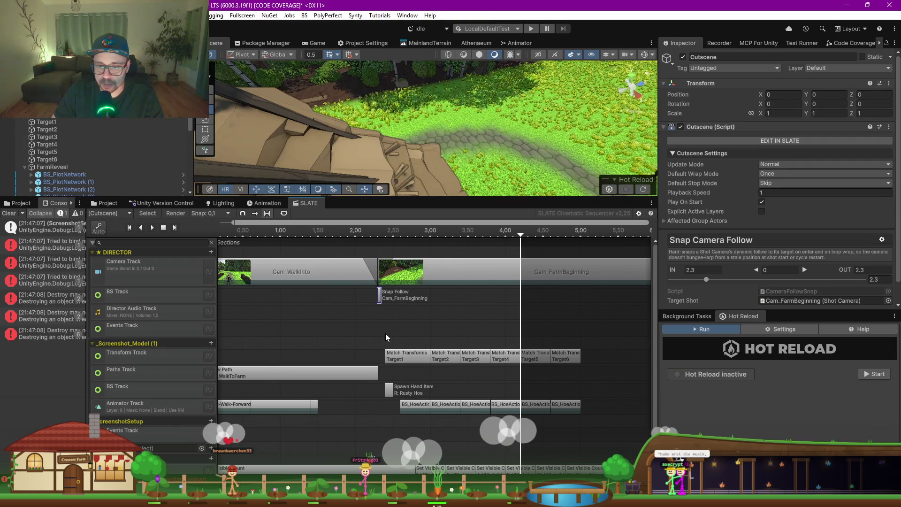
{"action": "scroll", "coordinate": [386, 335], "scroll_direction": "down", "scroll_amount": 3}
- Shift the Match Transforms, Spawn and BS_Hoe clips 0.1 s earlier
{"action": "mouse_move", "coordinate": [387, 335]}
{"action": "left_mouse_down"}
{"action": "mouse_move", "coordinate": [467, 408]}
{"action": "mouse_move", "coordinate": [544, 446]}
{"action": "mouse_move", "coordinate": [553, 473]}
{"action": "left_mouse_up"}
{"action": "left_click", "coordinate": [398, 357]}
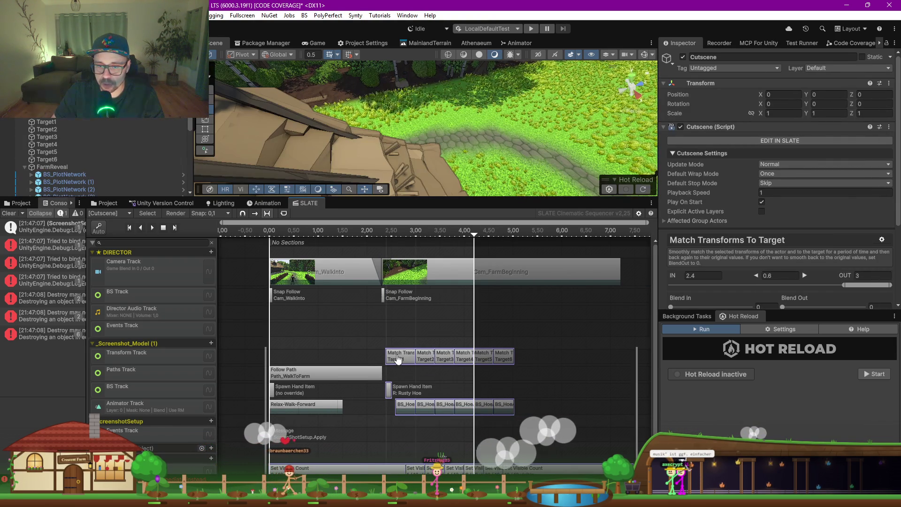
{"action": "left_click", "coordinate": [389, 469]}
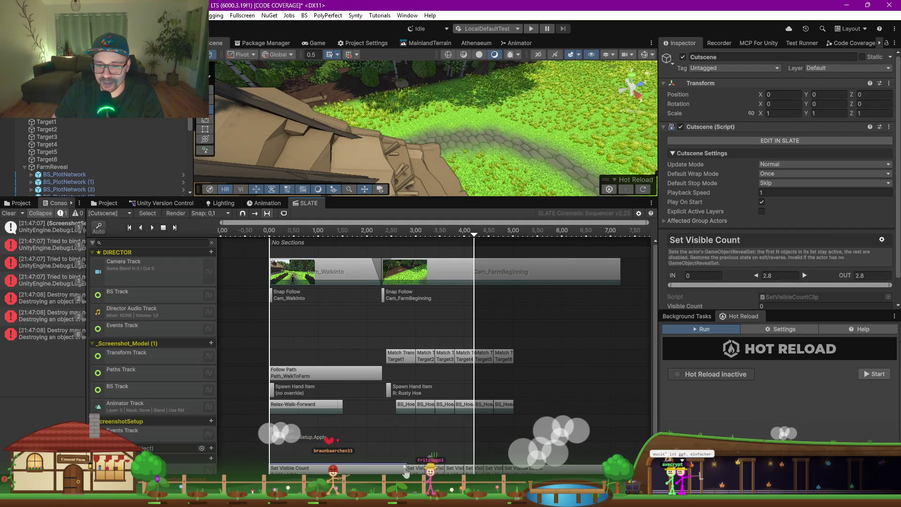
{"action": "mouse_move", "coordinate": [384, 330]}
{"action": "left_mouse_down"}
{"action": "mouse_move", "coordinate": [486, 438]}
{"action": "mouse_move", "coordinate": [516, 442]}
{"action": "left_mouse_up"}
{"action": "left_click", "coordinate": [395, 359]}
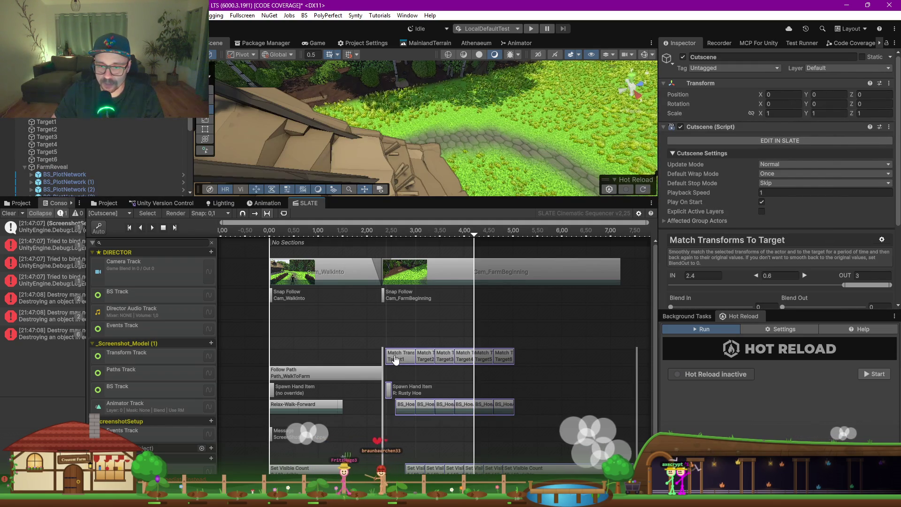
{"action": "left_click_drag", "start_coordinate": [395, 359], "coordinate": [393, 359]}
- Extend the first Set Visible Count clip to end around 2.74 s and move the playhead to 5 s
{"action": "left_click", "coordinate": [333, 478]}
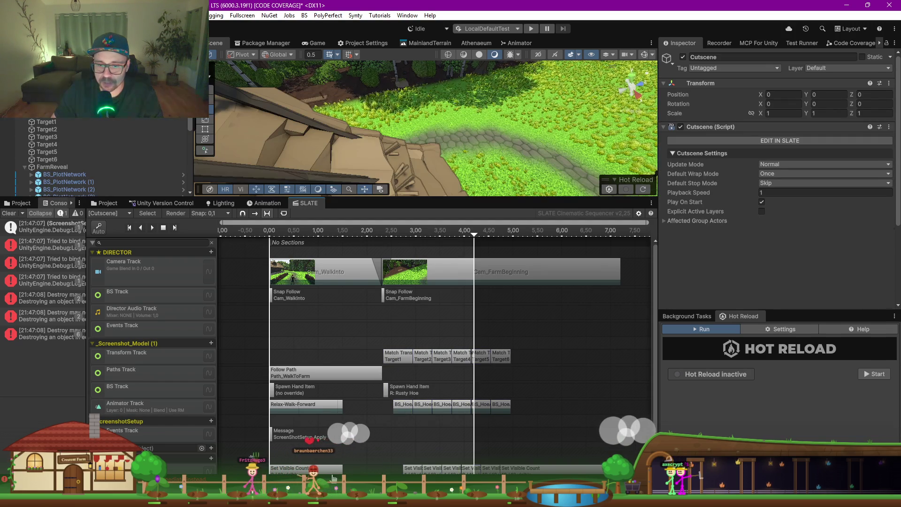
{"action": "scroll", "coordinate": [333, 474], "scroll_direction": "down", "scroll_amount": 2}
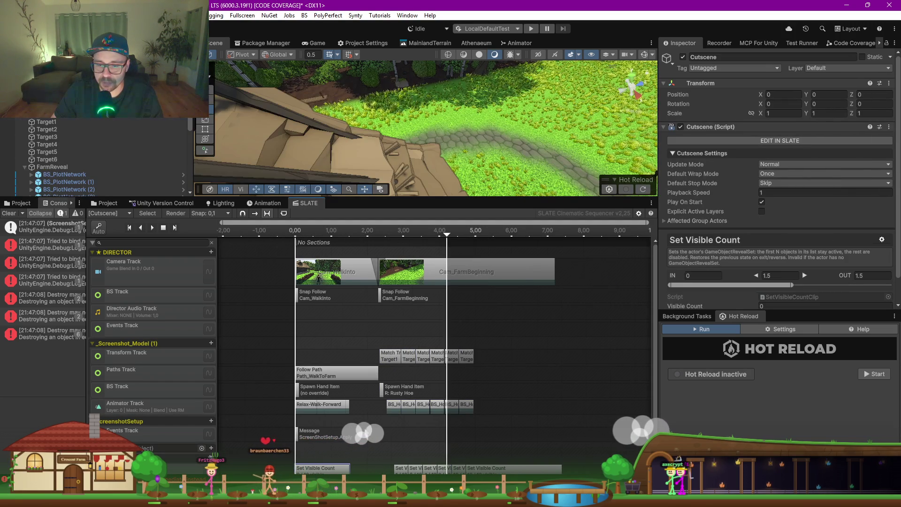
{"action": "scroll", "coordinate": [337, 450], "scroll_direction": "down", "scroll_amount": 2}
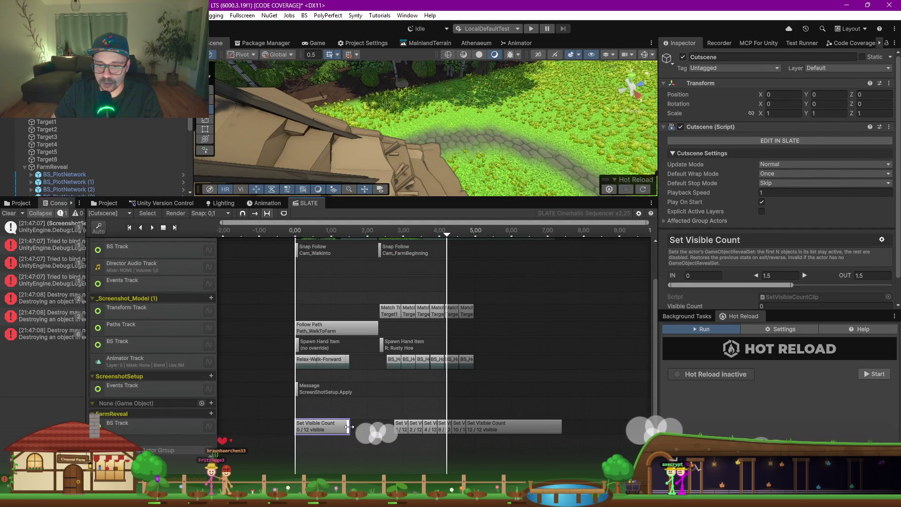
{"action": "left_click_drag", "start_coordinate": [349, 426], "coordinate": [395, 425]}
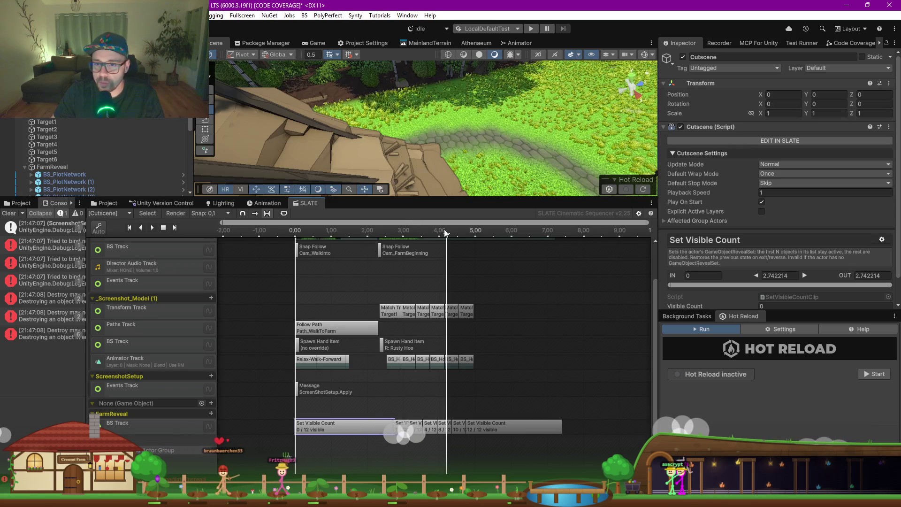
{"action": "left_click_drag", "start_coordinate": [446, 233], "coordinate": [472, 236]}
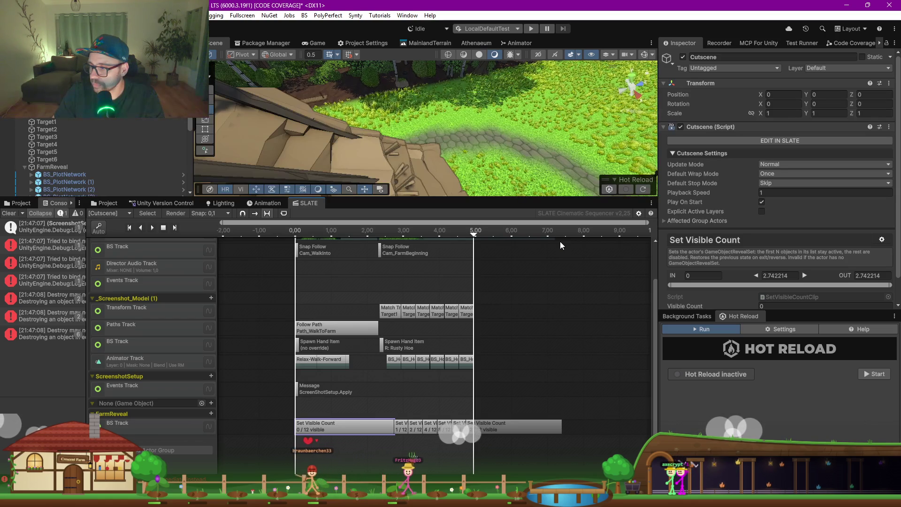
- Preview the cutscene in the Game view, then stop it with Relax-Walk-Forward selected
{"action": "left_click", "coordinate": [305, 45]}
{"action": "left_click", "coordinate": [151, 227]}
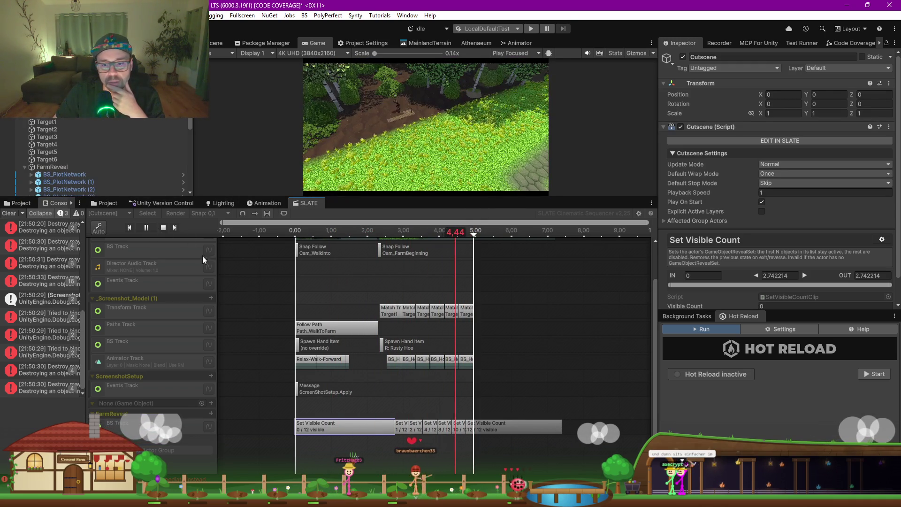
{"action": "left_click", "coordinate": [334, 362]}
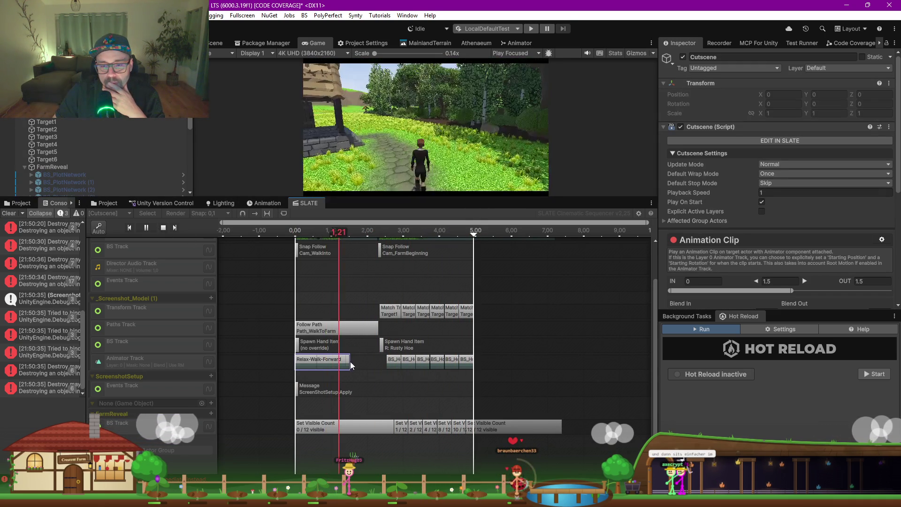
{"action": "left_click", "coordinate": [163, 227]}
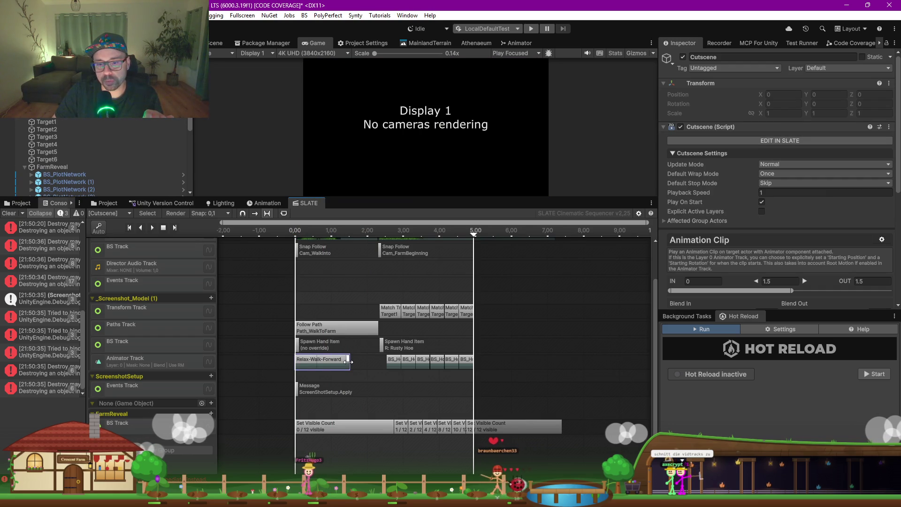
- Lengthen the Relax-Walk-Forward clip to 2.3 s and replay the cutscene to check it
{"action": "left_click_drag", "start_coordinate": [348, 362], "coordinate": [378, 359]}
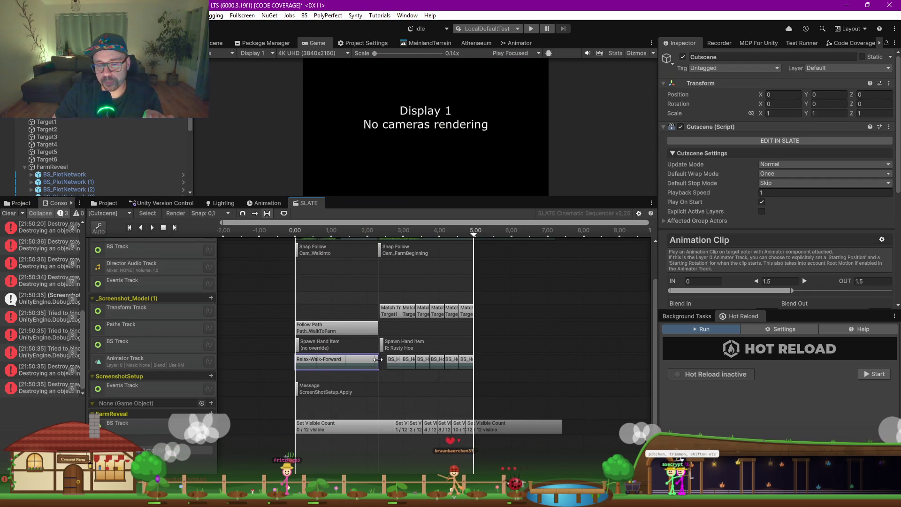
{"action": "left_click", "coordinate": [155, 228]}
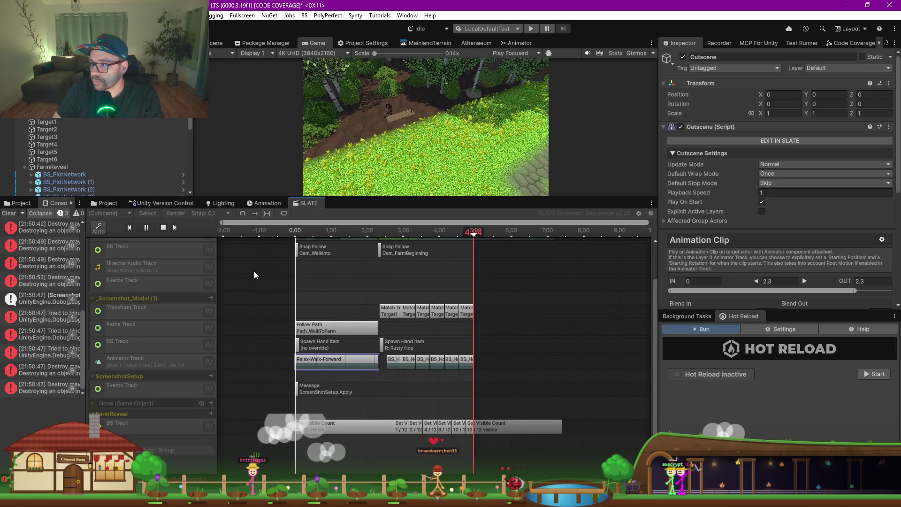
{"action": "left_click", "coordinate": [161, 230]}
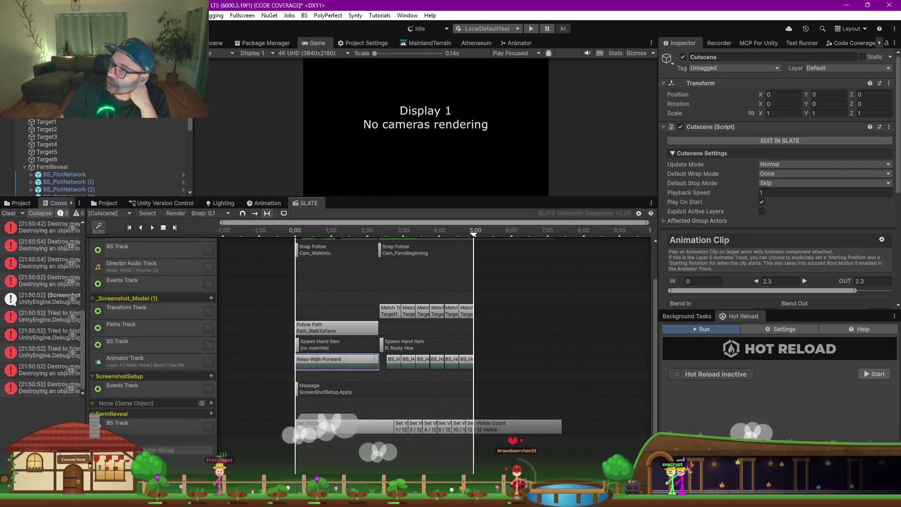